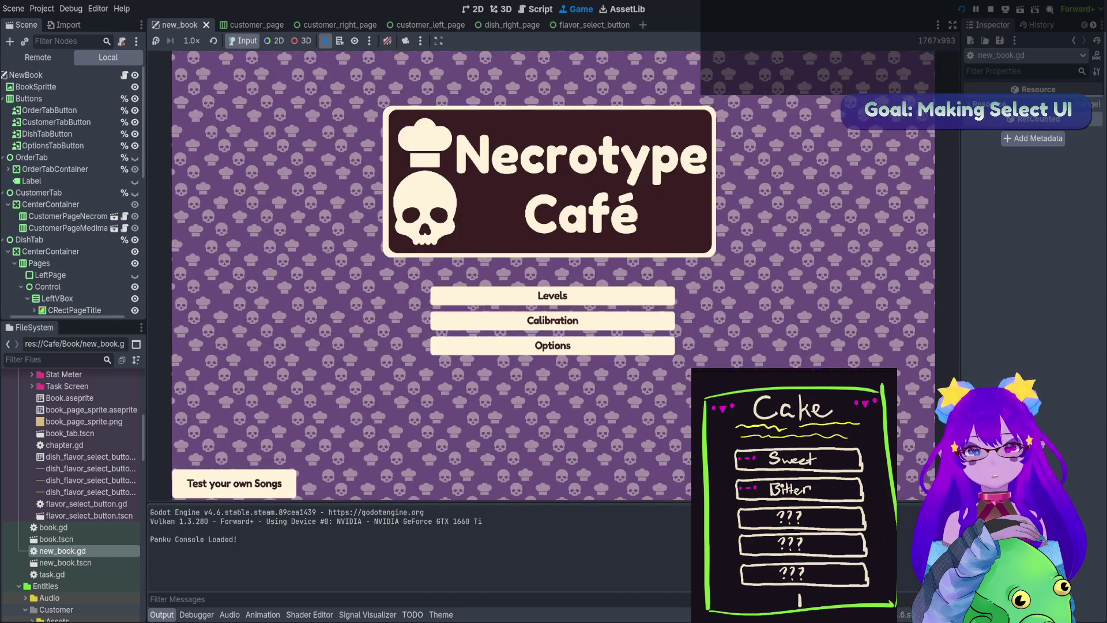
# Start a cafe level and run Cheats.spawn_customer from the Panku debug console.
pyautogui.click(553, 297)
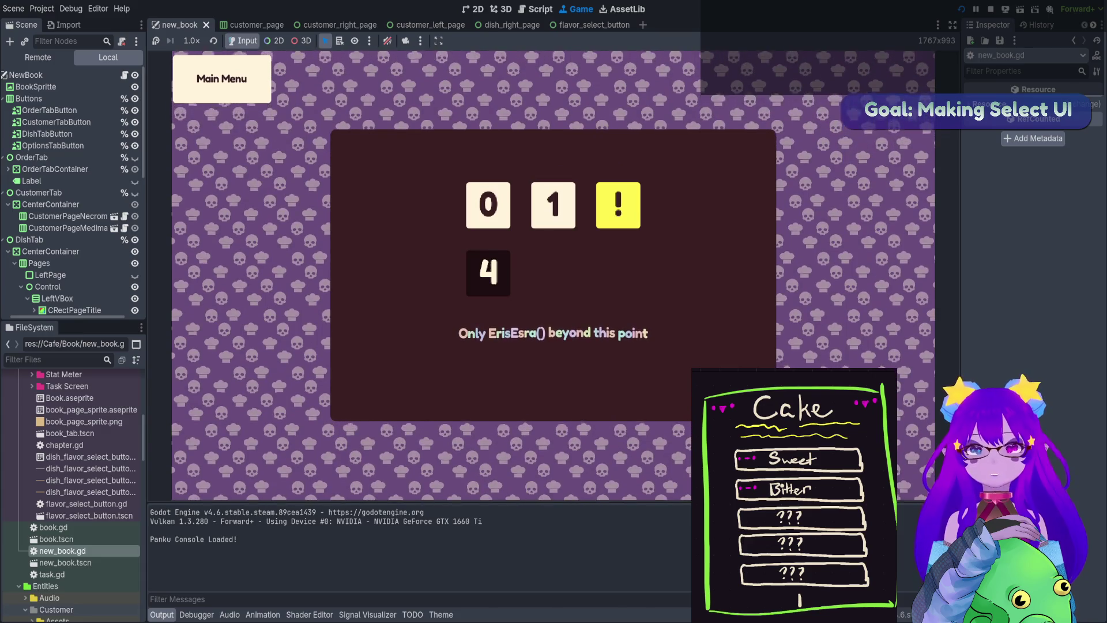
pyautogui.click(578, 221)
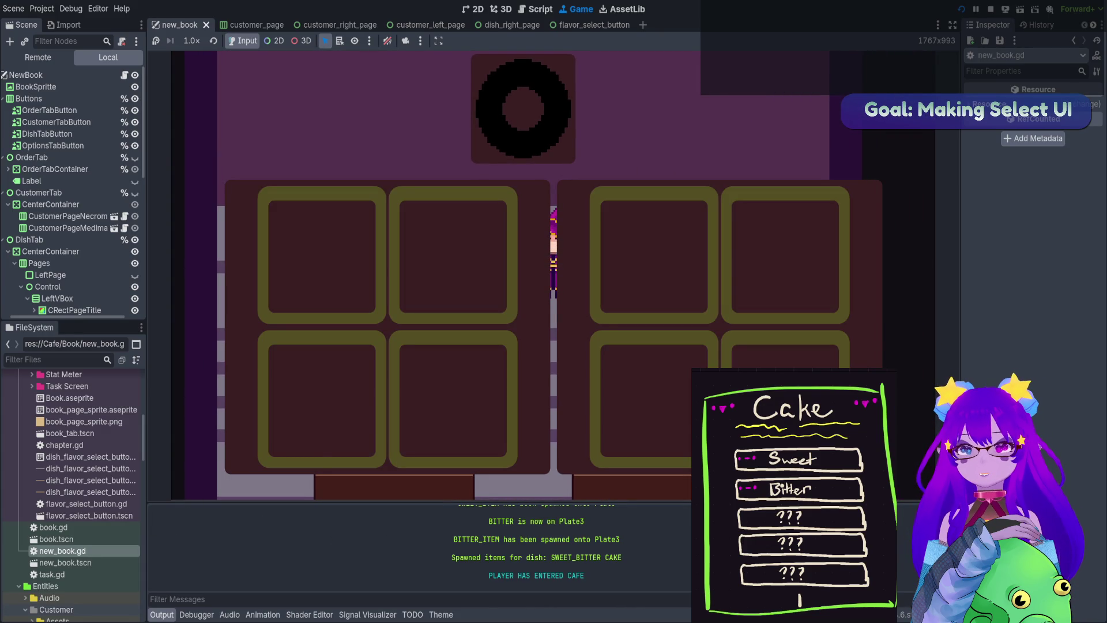
pyautogui.press('`')
pyautogui.write('spa')
pyautogui.press('Tab')
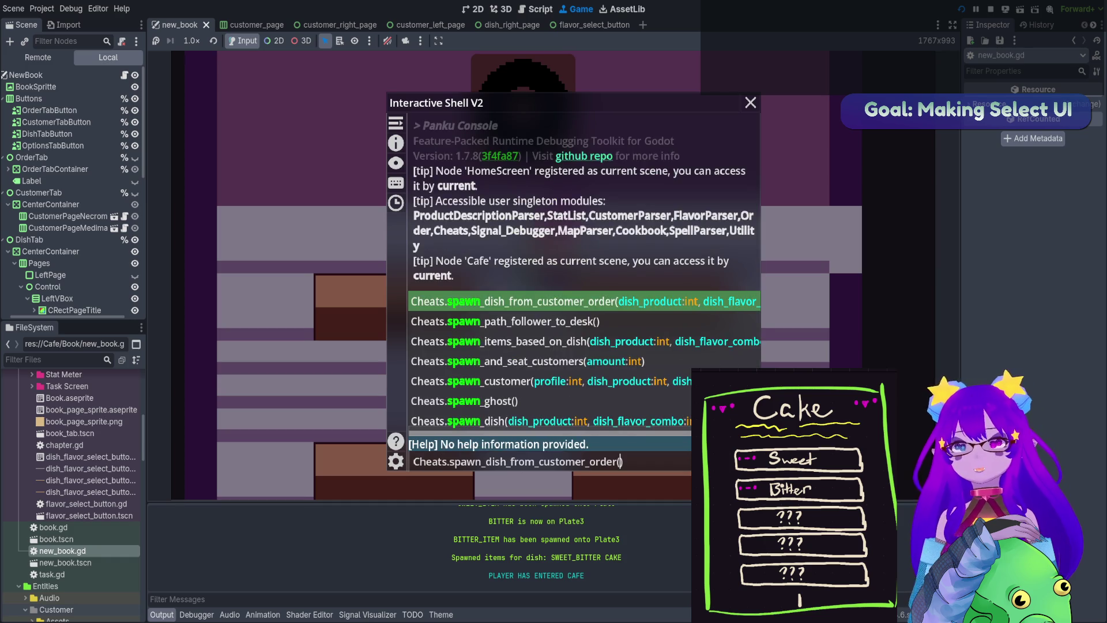
pyautogui.press('Down')
pyautogui.press('Down')
pyautogui.press('Down')
pyautogui.press('Return')
# Seat the spawned customer, then stop the test run to return to new_book.gd.
pyautogui.click(579, 221)
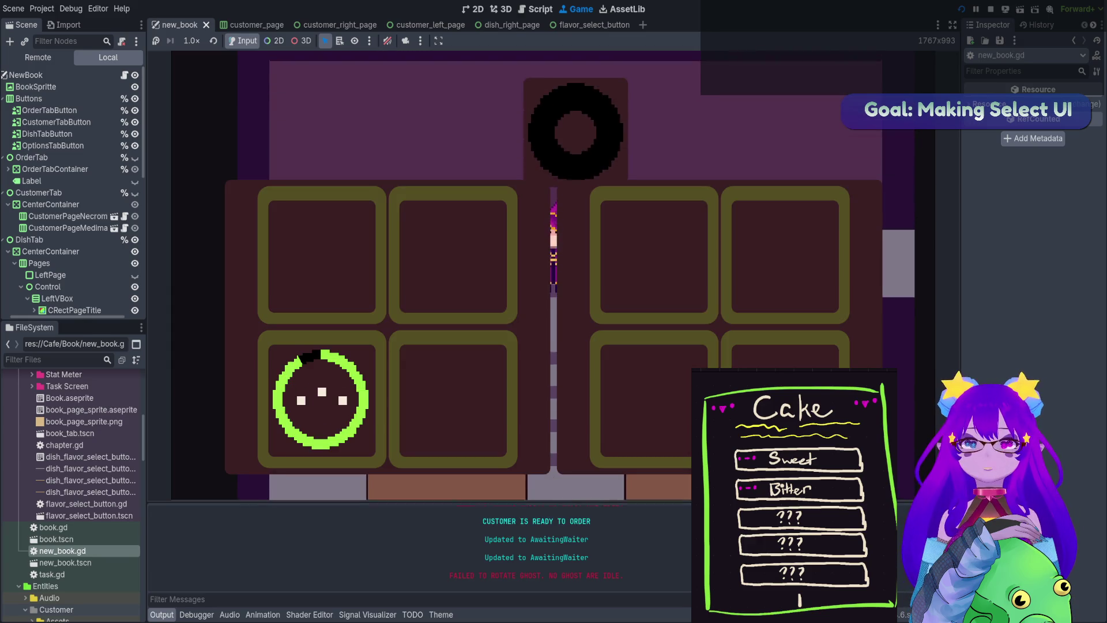
pyautogui.press('Escape')
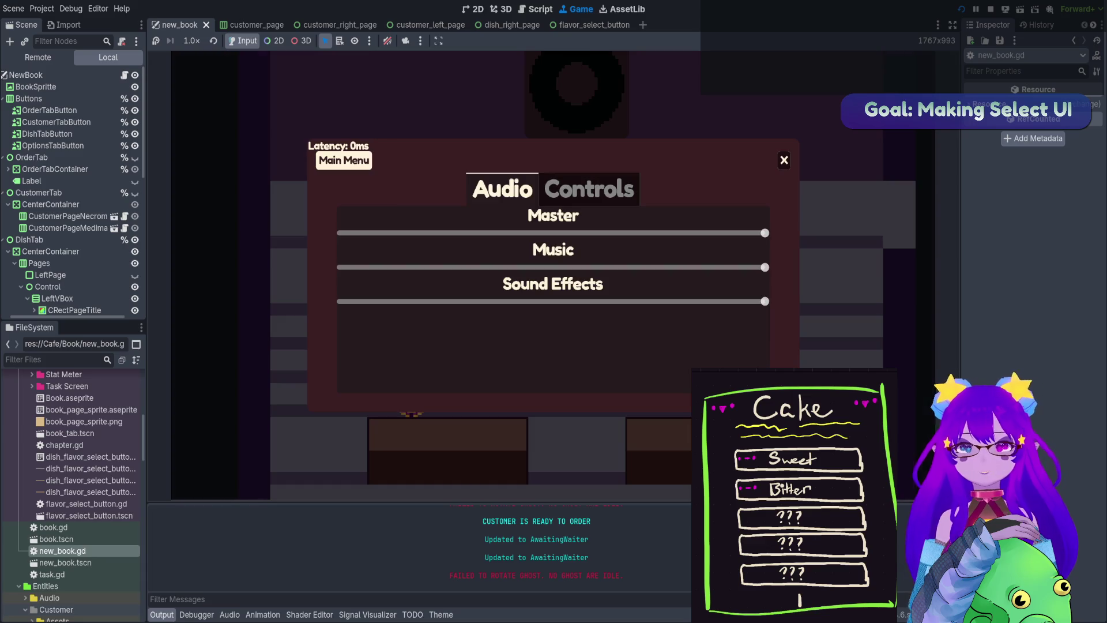
pyautogui.press('F8')
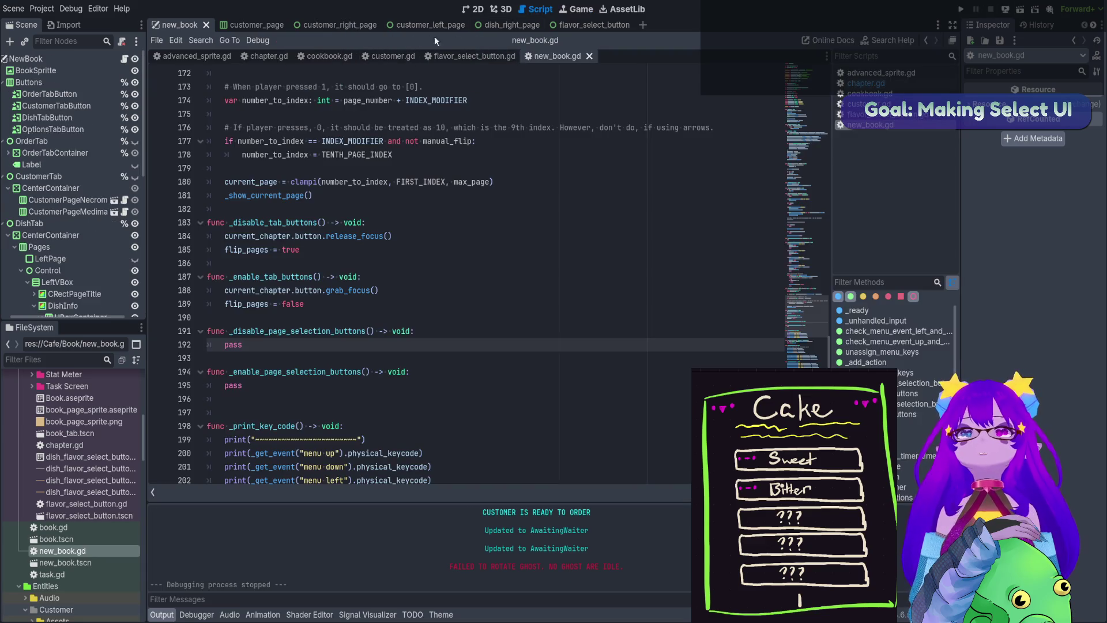
pyautogui.click(1020, 10)
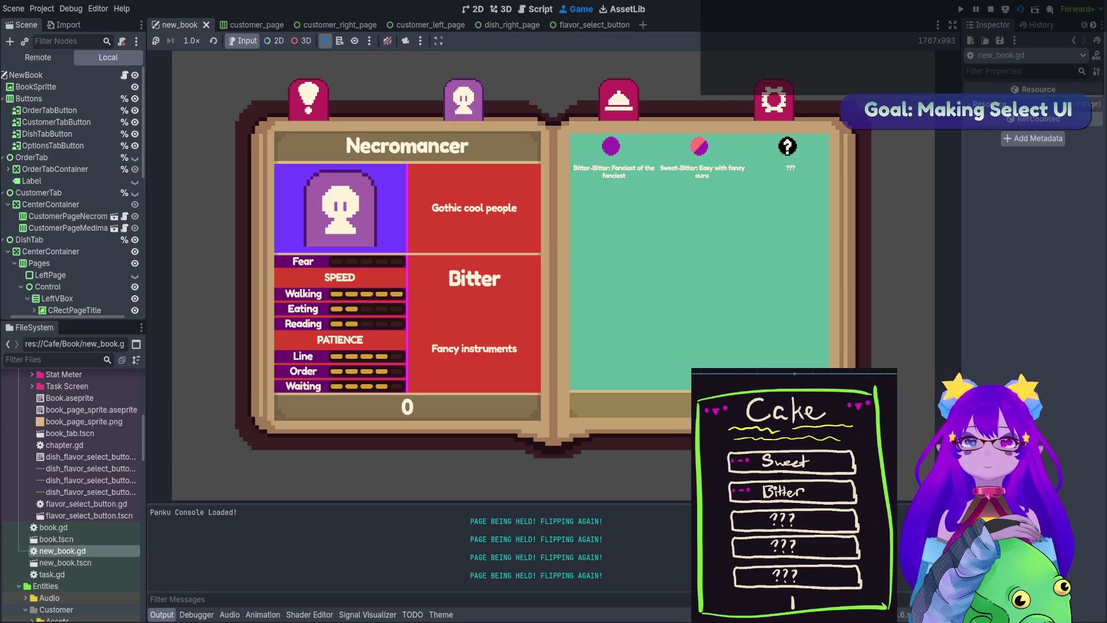
pyautogui.click(991, 9)
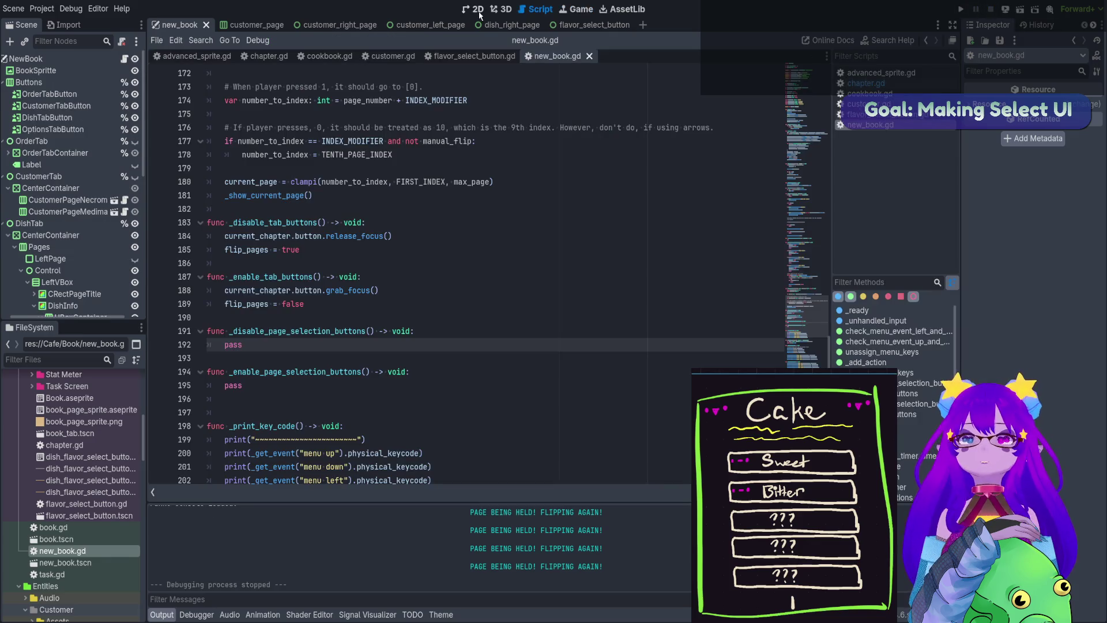
pyautogui.click(478, 10)
pyautogui.scroll(4, 392, 251)
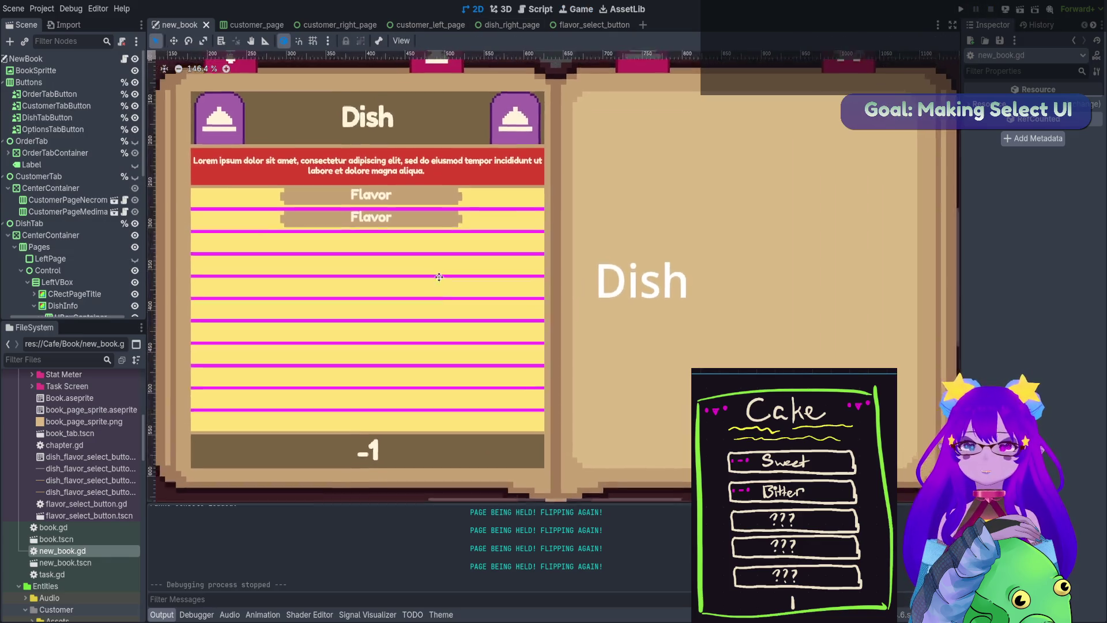
pyautogui.hscroll(-2, 473, 272)
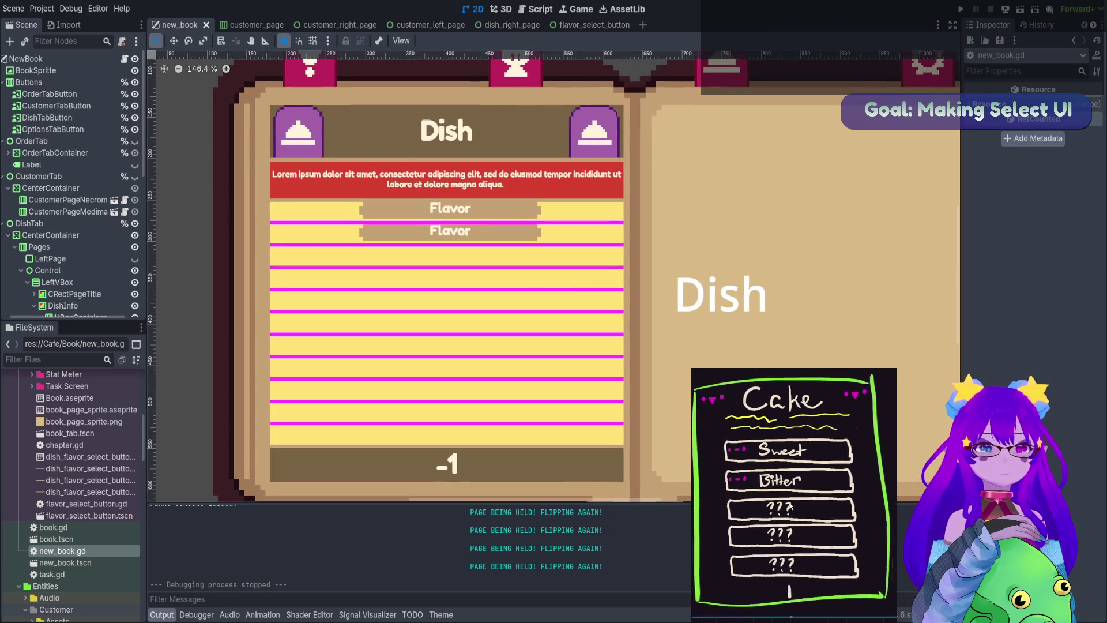
pyautogui.scroll(-2, 803, 505)
pyautogui.hscroll(3, 558, 265)
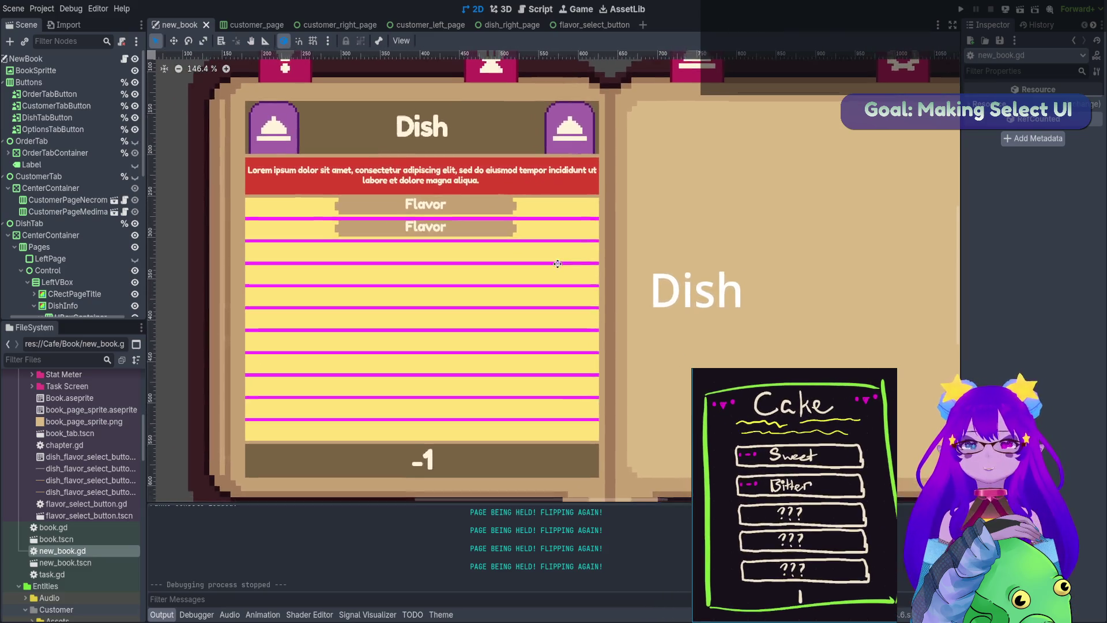
pyautogui.hscroll(1, 775, 522)
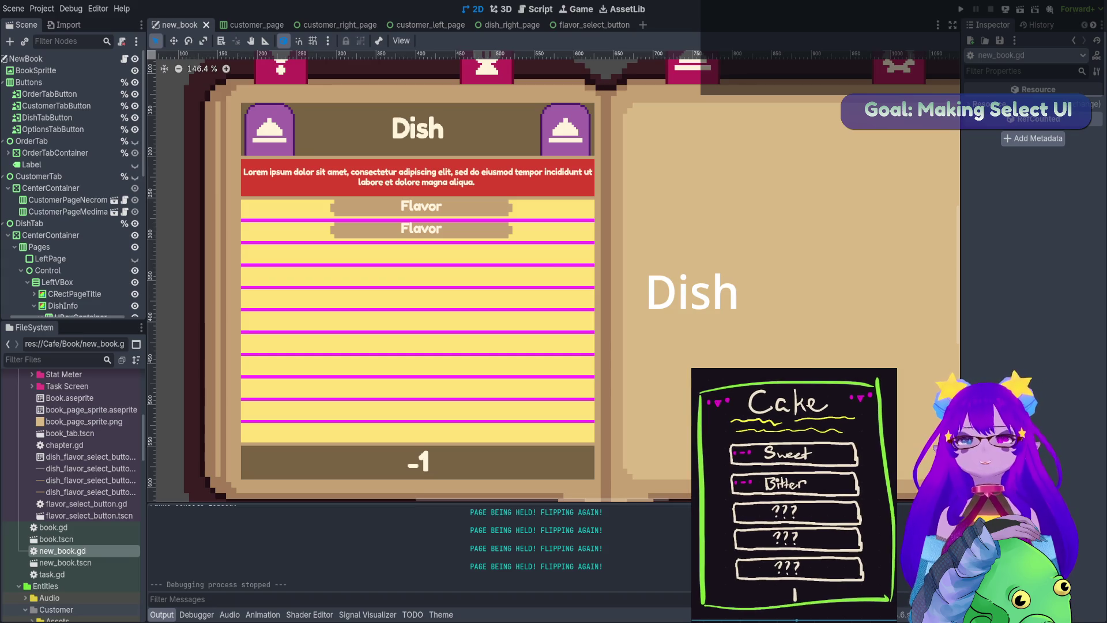
pyautogui.click(537, 10)
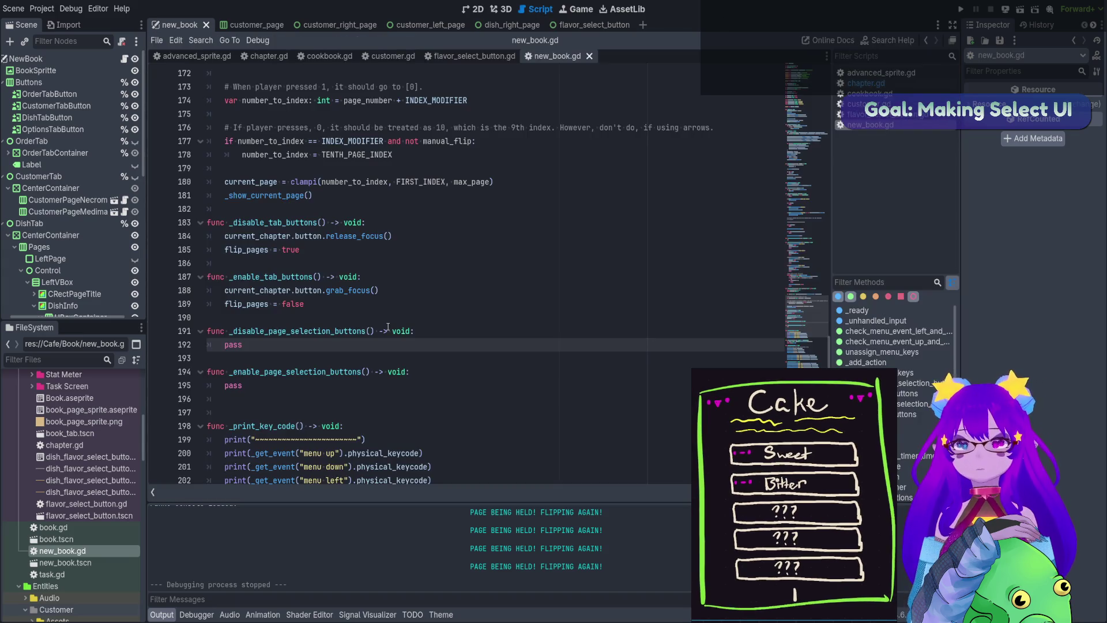
# Paste line 184's release_focus() call over pass on line 195, then undo it.
pyautogui.scroll(-1, 403, 278)
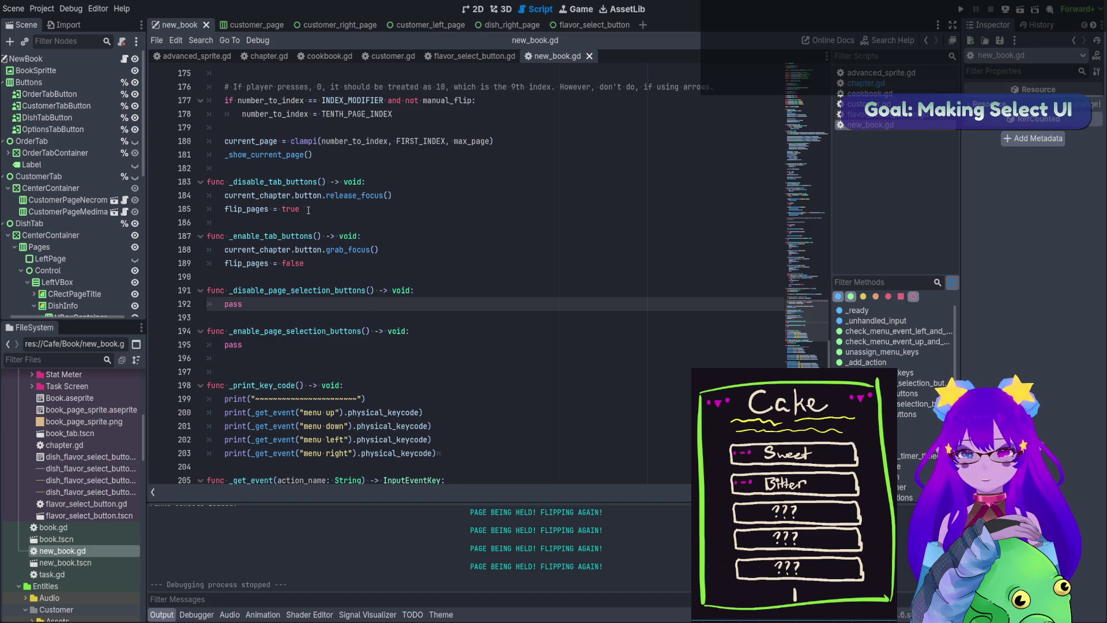
pyautogui.moveTo(392, 195); pyautogui.dragTo(226, 199)
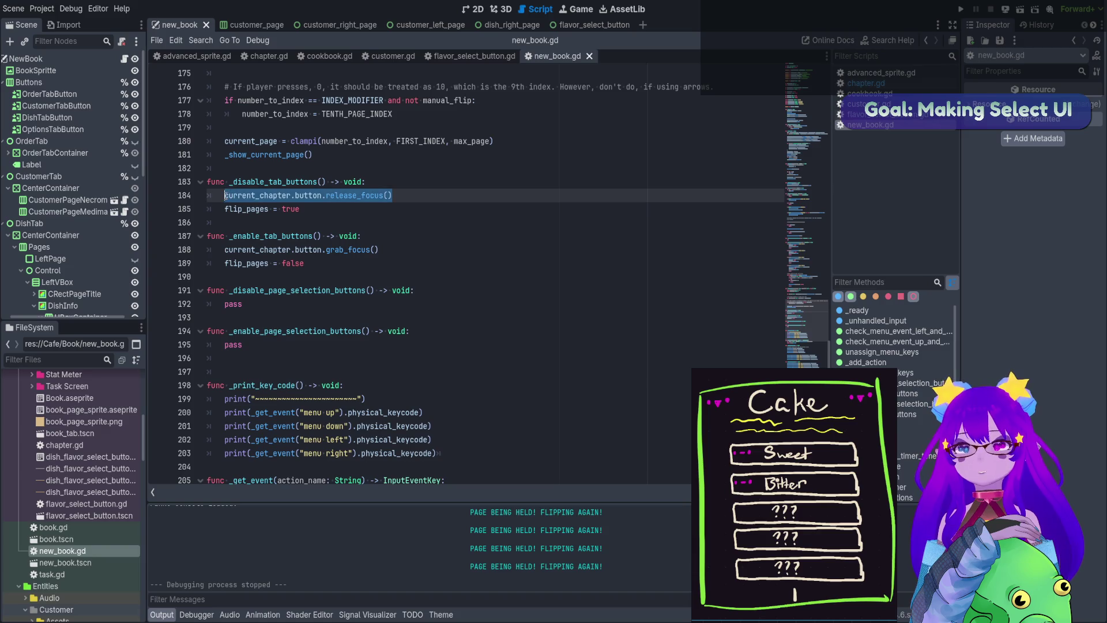
pyautogui.hotkey('ctrl', 'c')
pyautogui.doubleClick(236, 344)
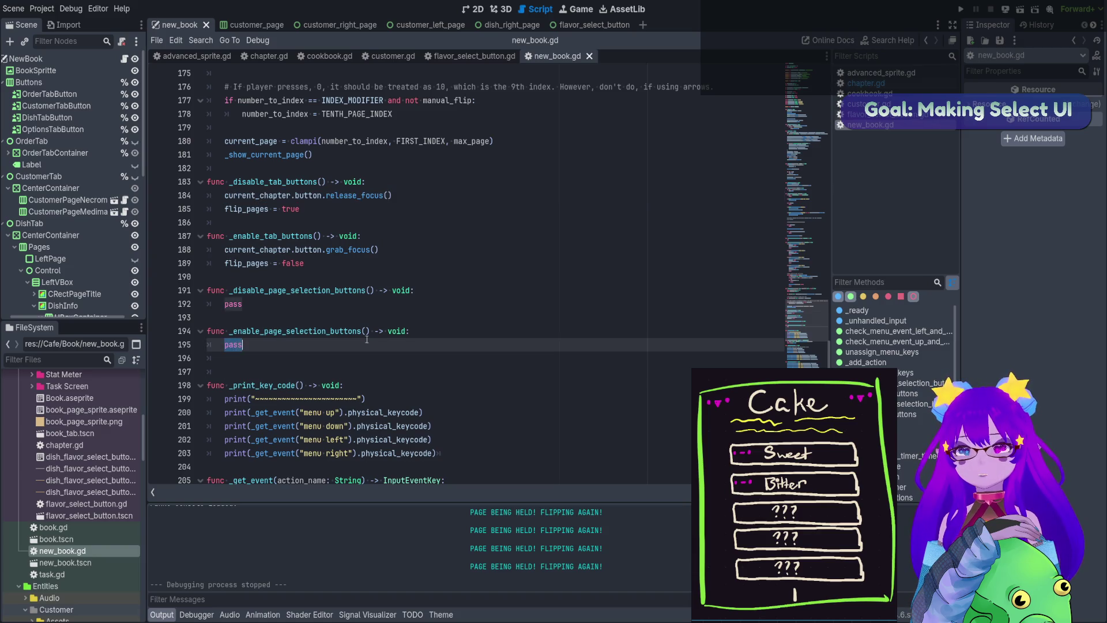
pyautogui.hotkey('ctrl', 'v')
pyautogui.hotkey('ctrl', 'z')
# Search new_book.gd for _disable_tab_buttons.
pyautogui.click(449, 296)
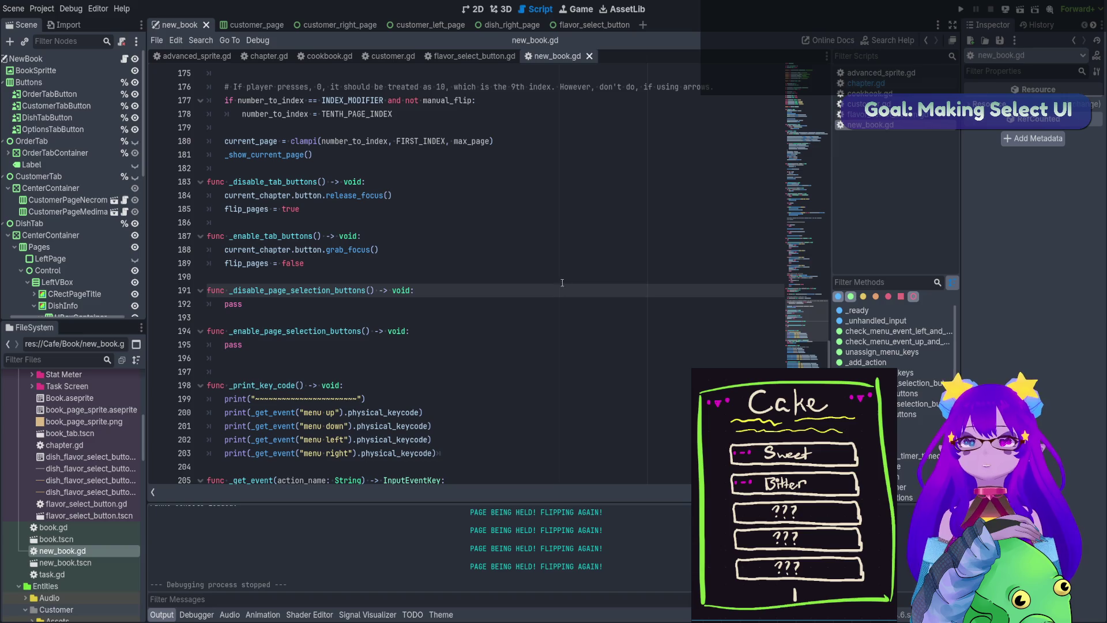
pyautogui.doubleClick(263, 181)
pyautogui.hotkey('ctrl', 'f')
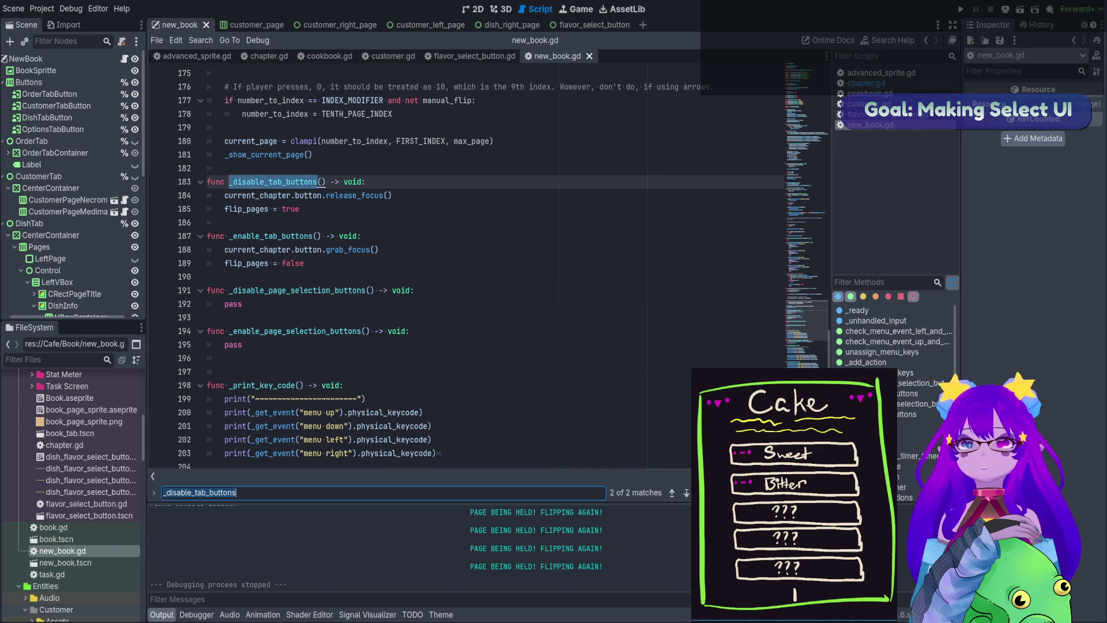
# Jump to the line 108 match and add a trial 'if current_chapter.has_page_sections' line below it.
pyautogui.click(672, 493)
pyautogui.click(396, 265)
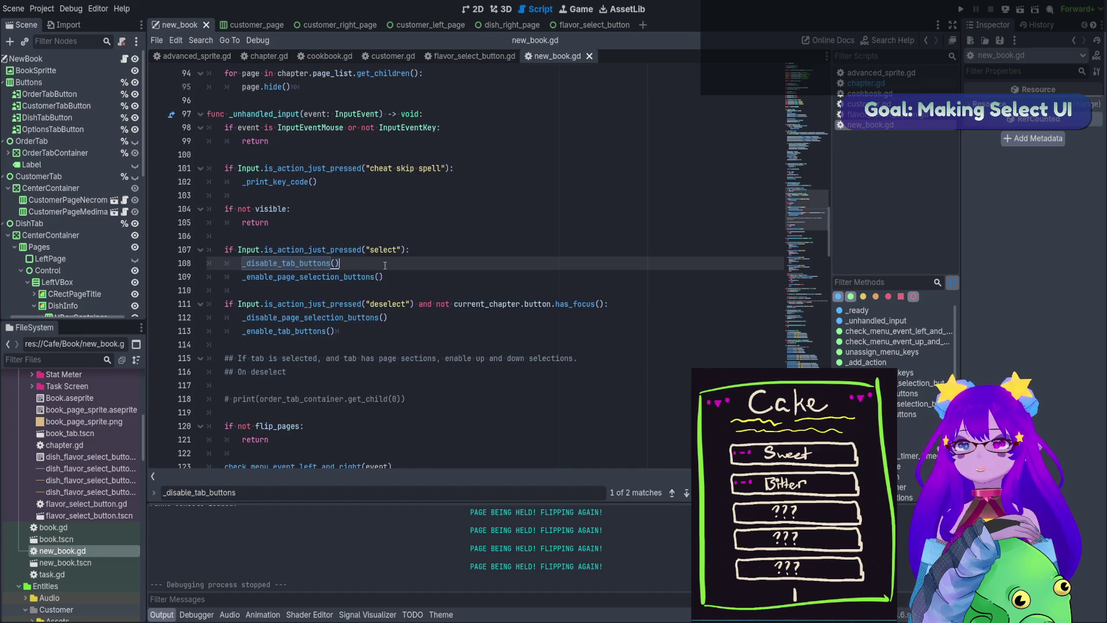
pyautogui.press('Return')
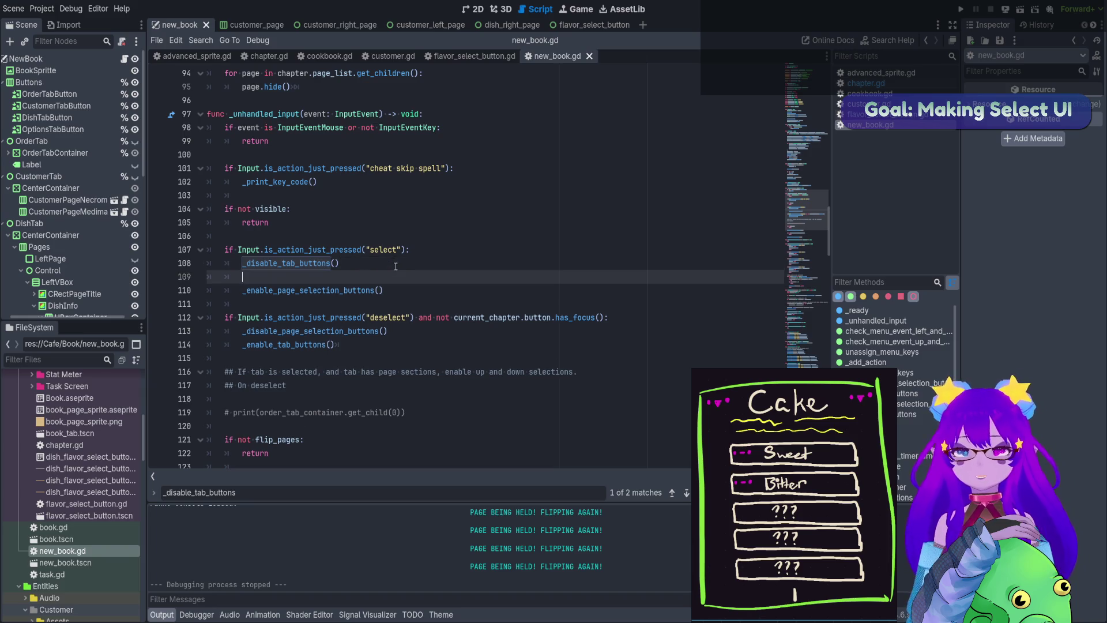
pyautogui.write('if cur')
pyautogui.press('Return')
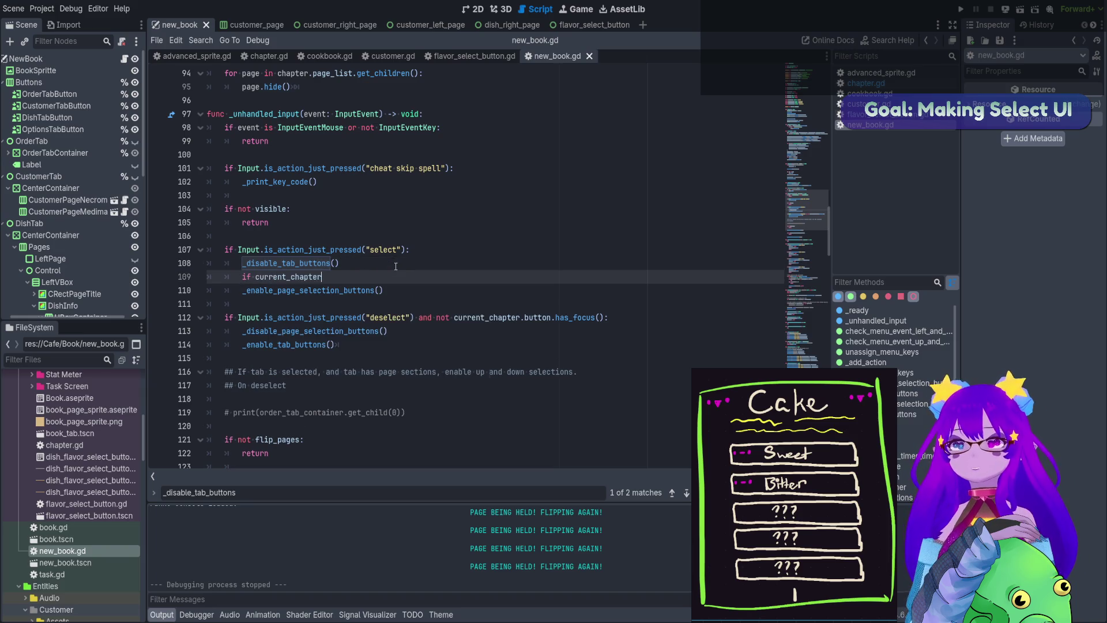
pyautogui.write('.')
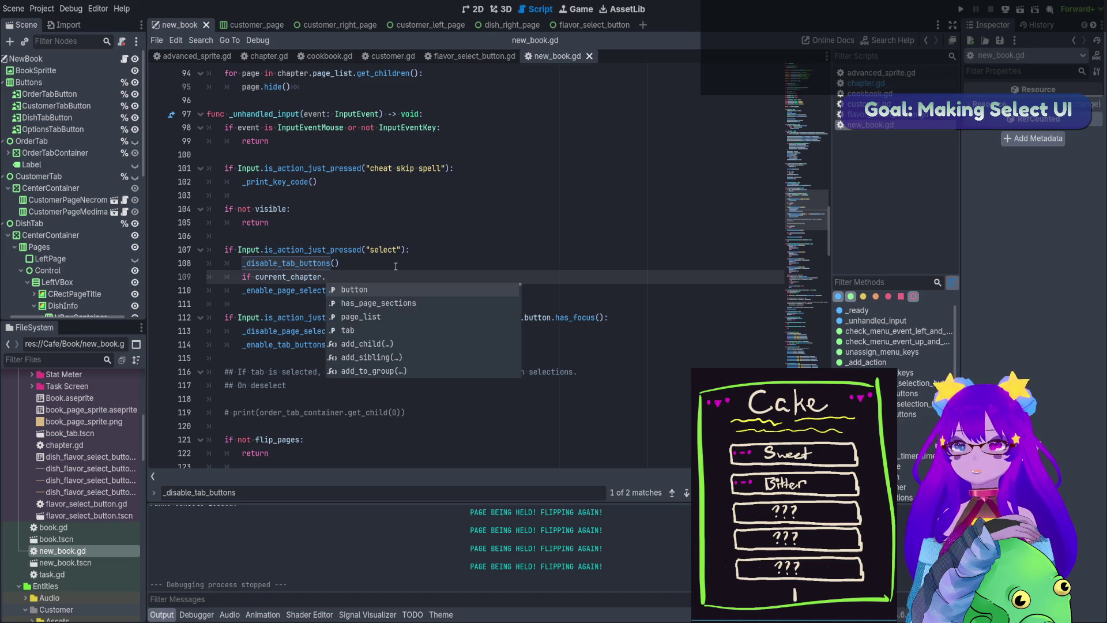
pyautogui.click(397, 237)
pyautogui.click(382, 276)
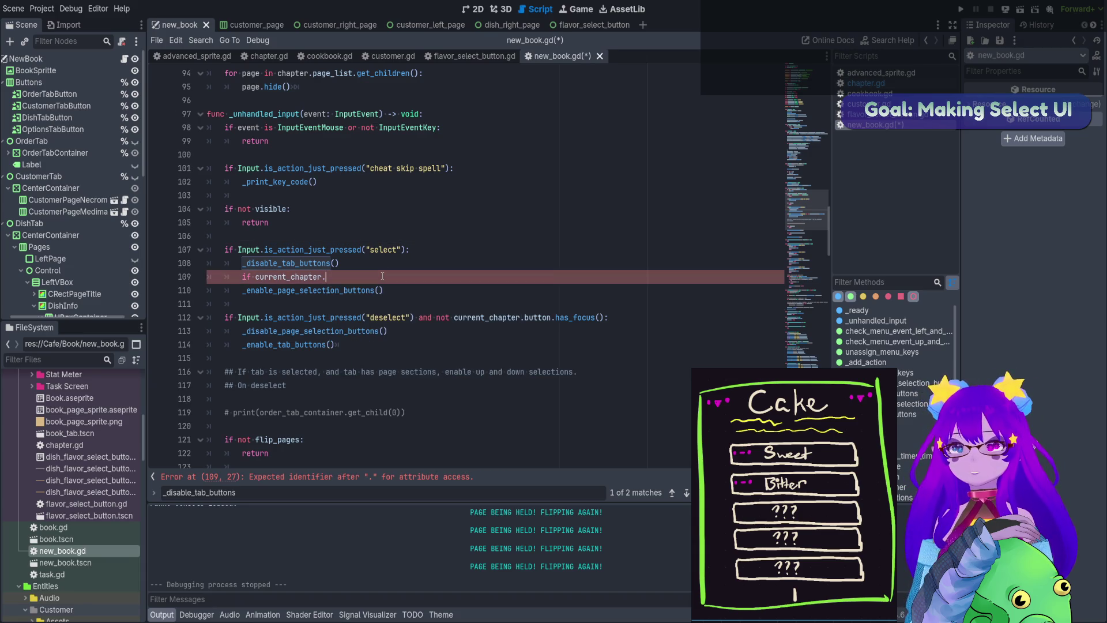
pyautogui.write('has')
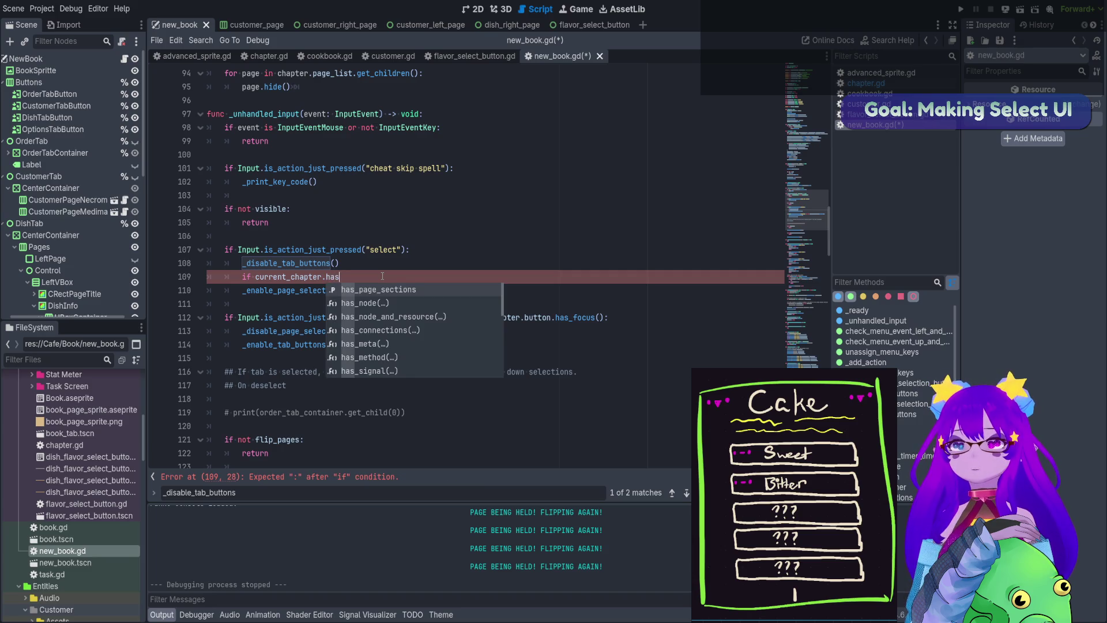
pyautogui.click(388, 291)
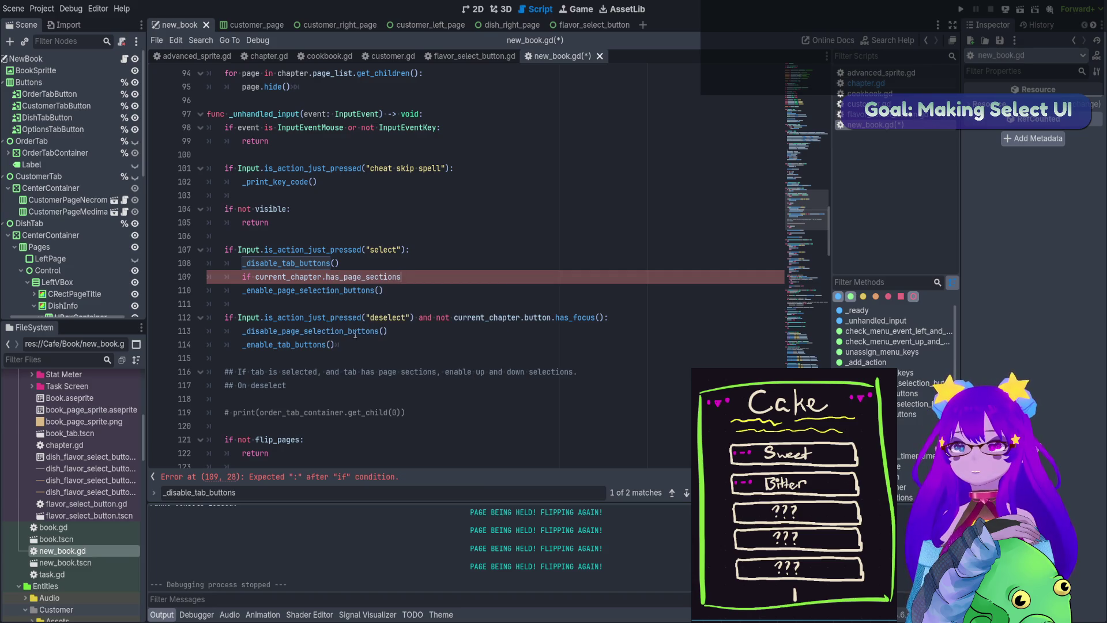
# Review the line 112 deselect condition, then delete the unfinished has_page_sections if line.
pyautogui.click(337, 318)
pyautogui.click(523, 318)
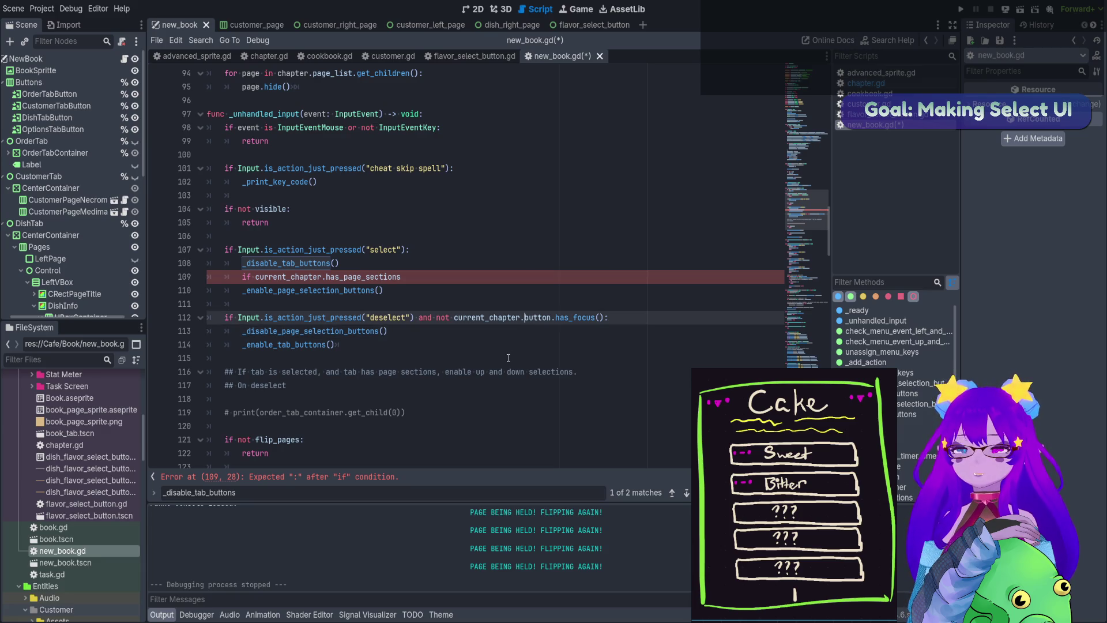
pyautogui.click(401, 277)
pyautogui.press('BackSpace')
pyautogui.press('BackSpace')
pyautogui.press('BackSpace')
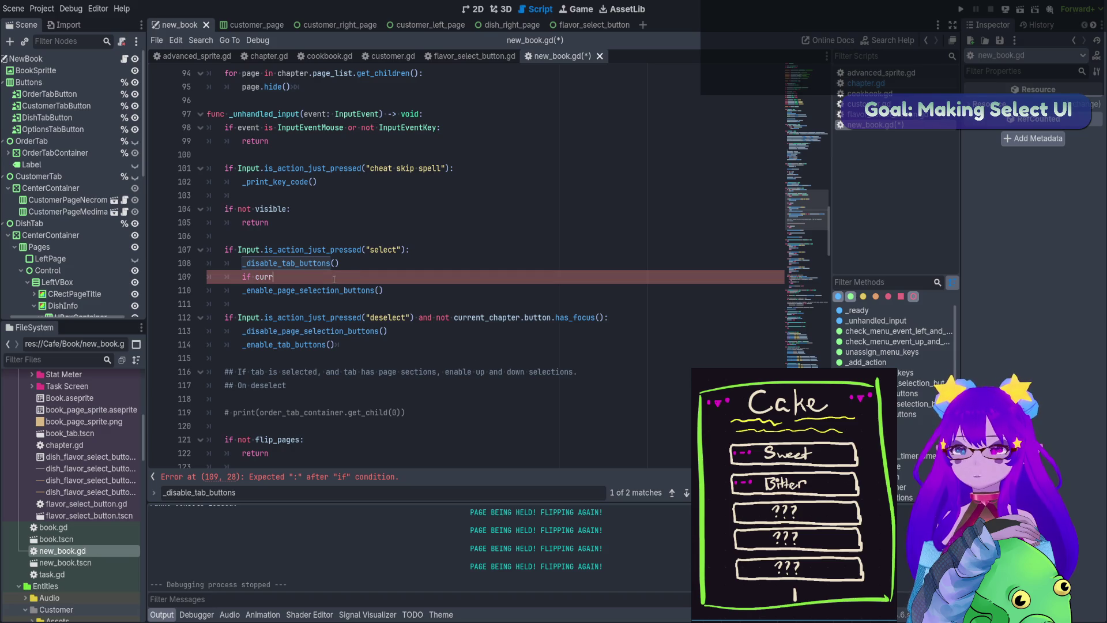
pyautogui.press('BackSpace')
pyautogui.press('BackSpace')
pyautogui.press('BackSpace')
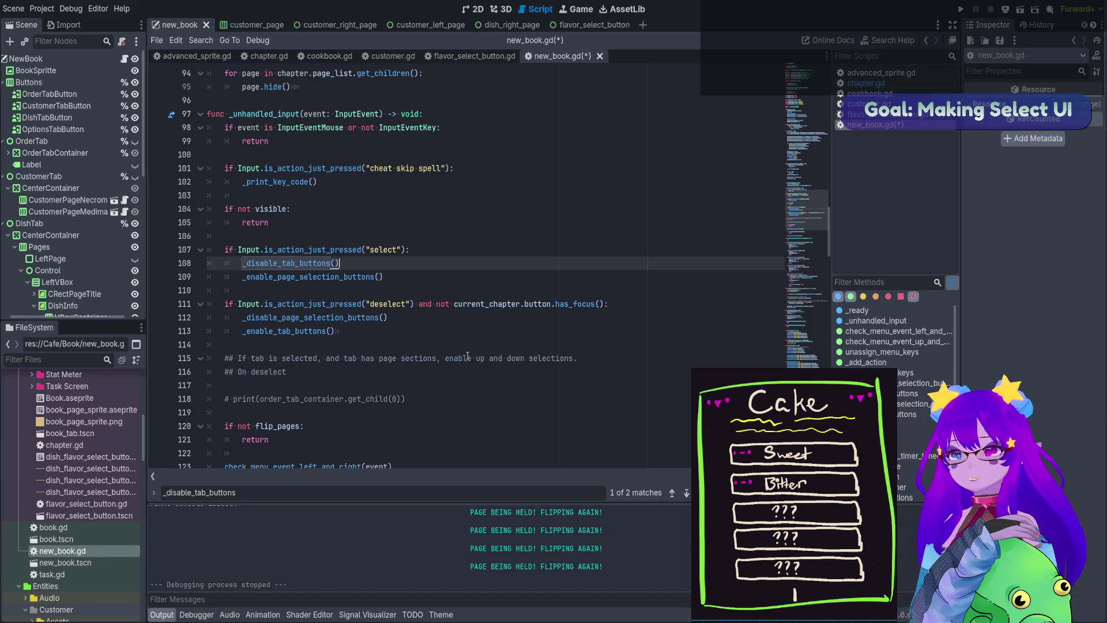
pyautogui.keyDown('ctrl'); pyautogui.click(366, 278); pyautogui.keyUp('ctrl')
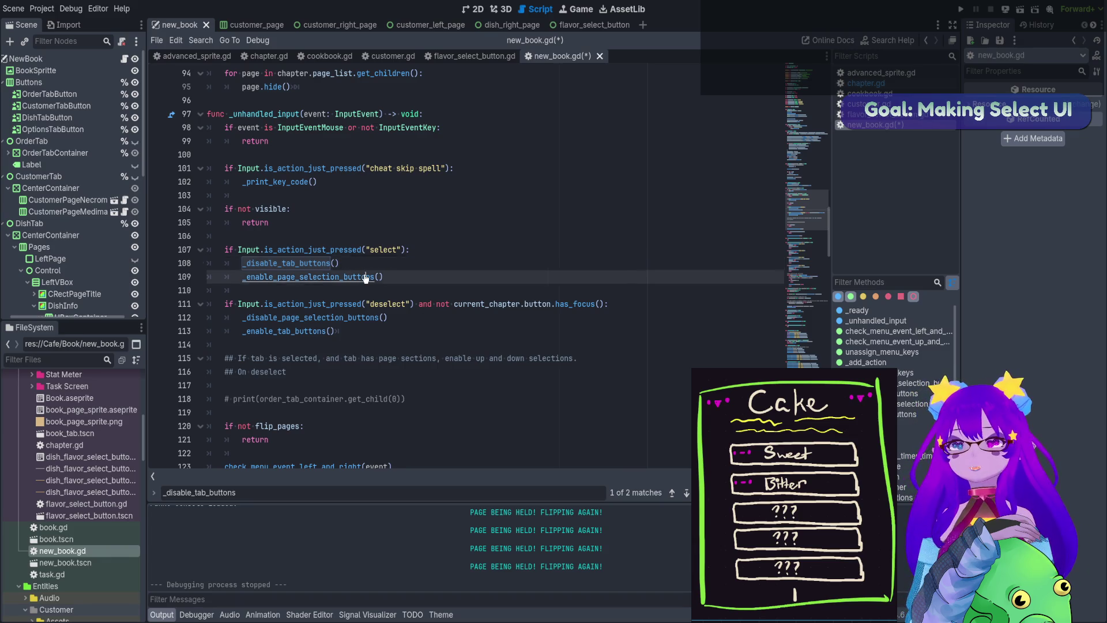
# Replace pass in the disable function with 'if not current_chapter.has_page_sections: return'.
pyautogui.doubleClick(232, 237)
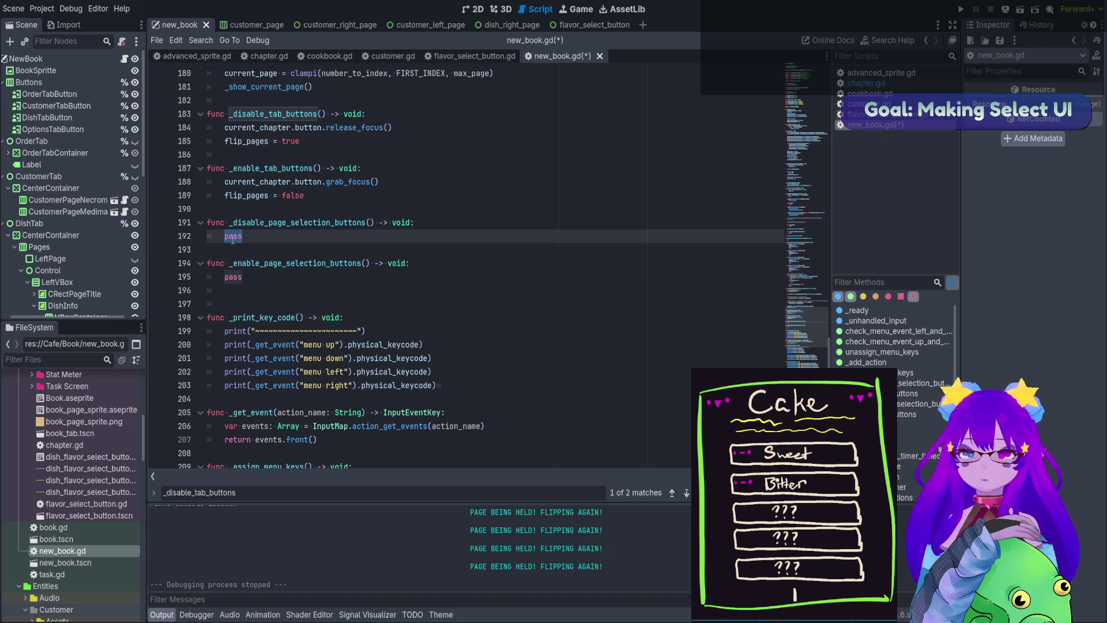
pyautogui.write('if current_chapter')
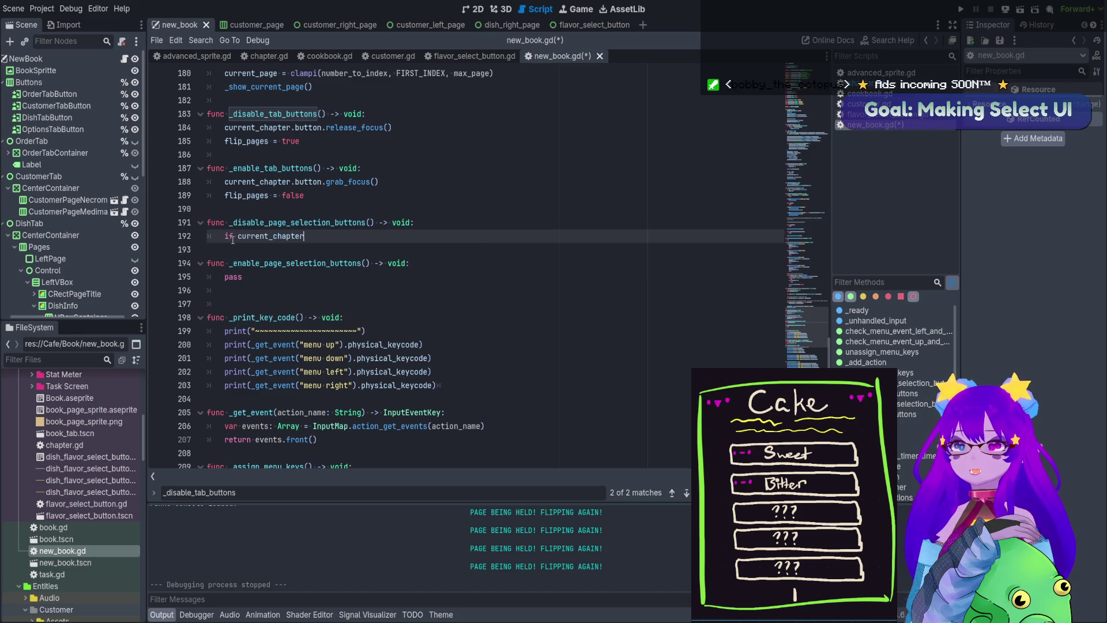
pyautogui.write('.has')
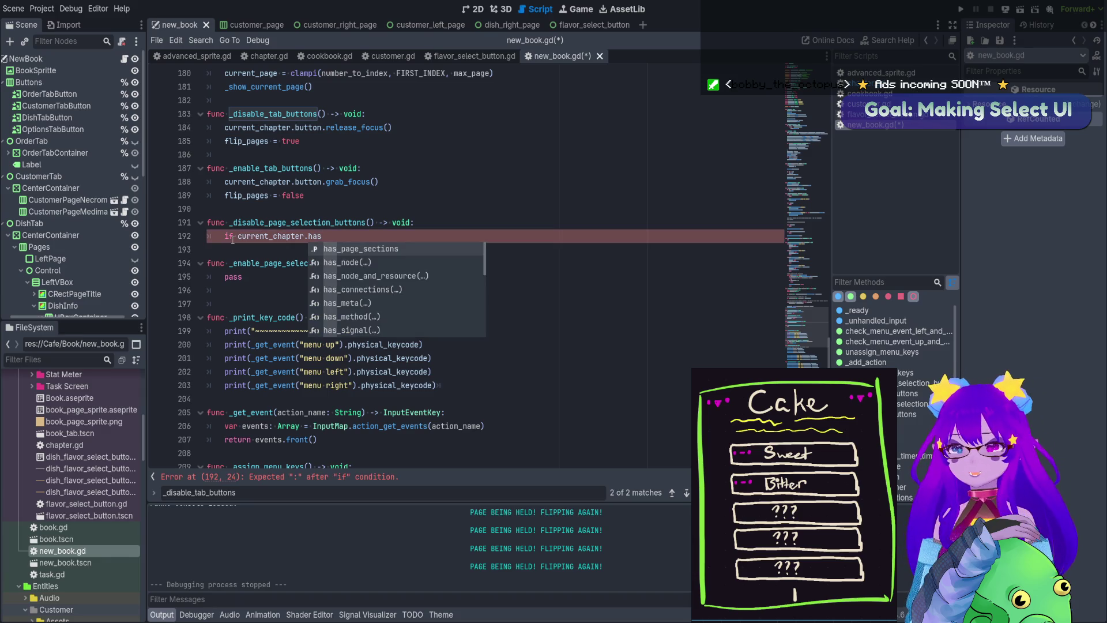
pyautogui.press('Return')
pyautogui.write(':')
pyautogui.press('Return')
pyautogui.write('return')
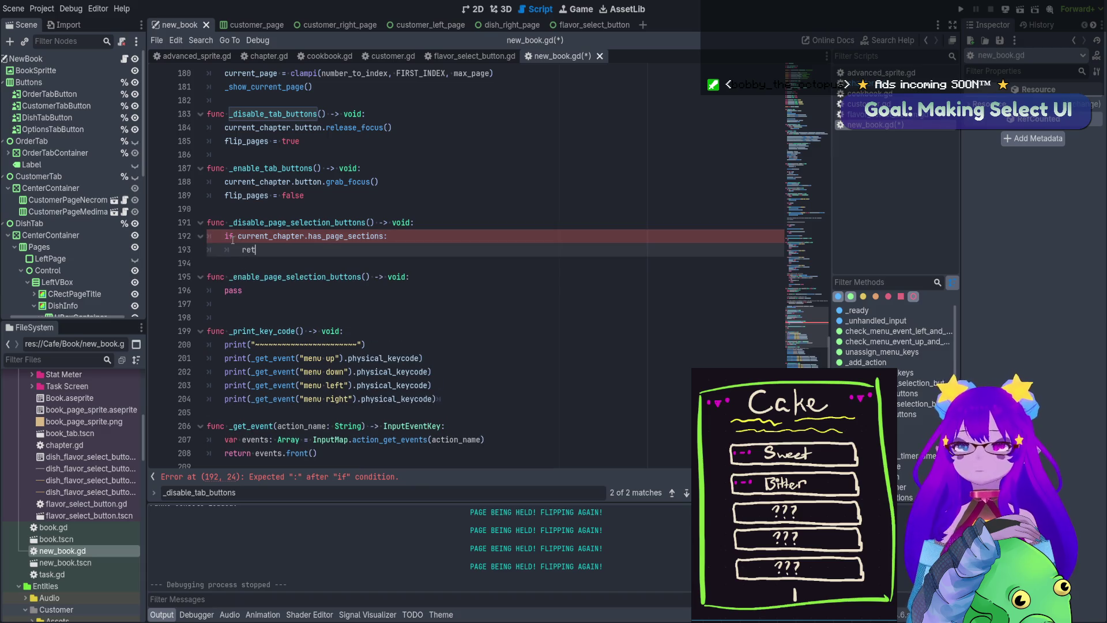
pyautogui.click(237, 237)
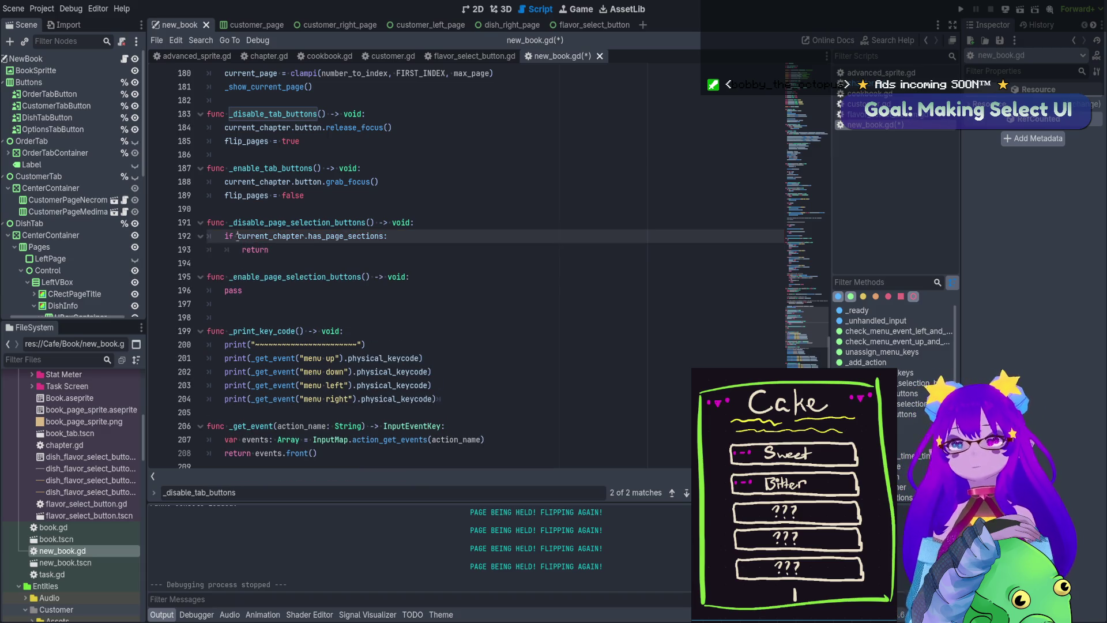
pyautogui.write('not')
# Copy the same early-return check over pass in the enable function and save.
pyautogui.click(263, 250)
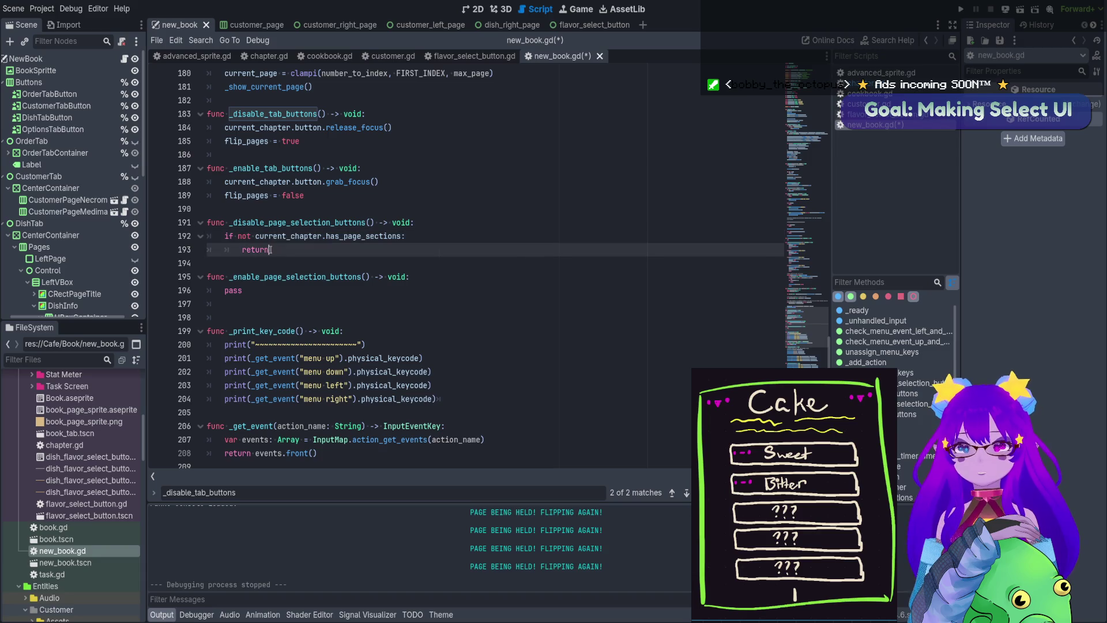
pyautogui.moveTo(265, 250); pyautogui.dragTo(208, 237)
pyautogui.hotkey('ctrl', 'c')
pyautogui.moveTo(254, 289); pyautogui.dragTo(196, 289)
pyautogui.hotkey('ctrl', 'v')
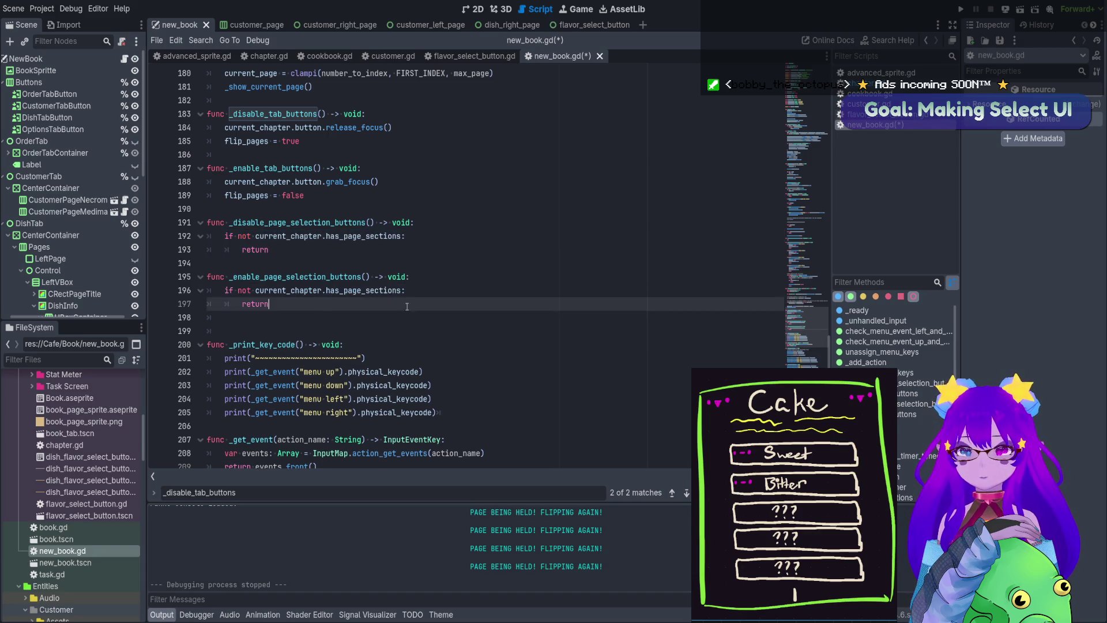
pyautogui.press('Return')
pyautogui.press('Return')
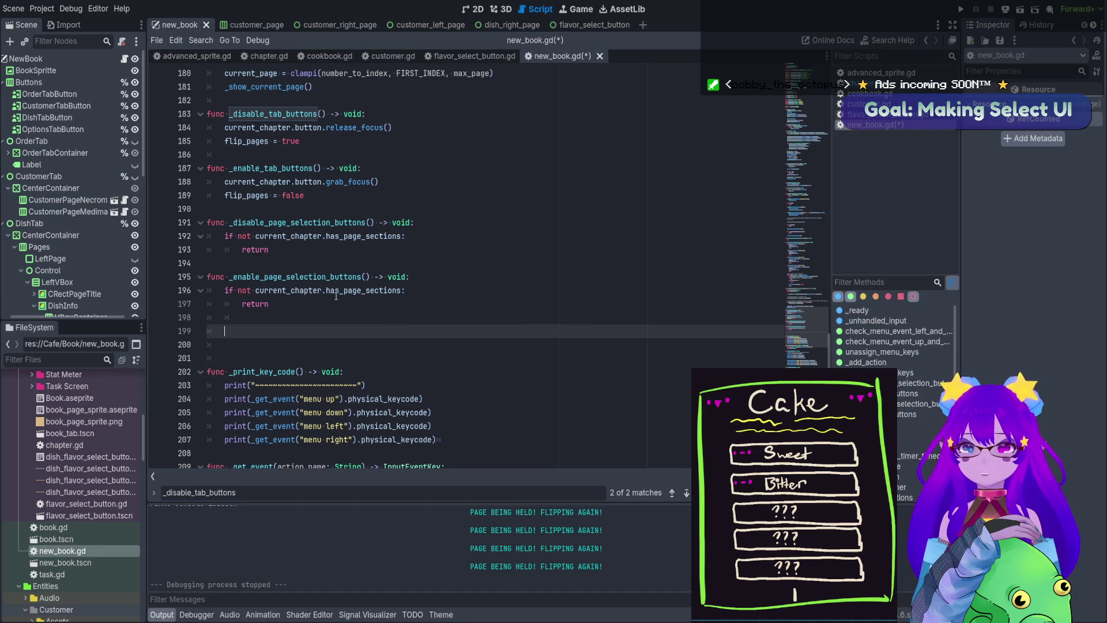
pyautogui.click(293, 246)
pyautogui.press('Return')
pyautogui.press('Return')
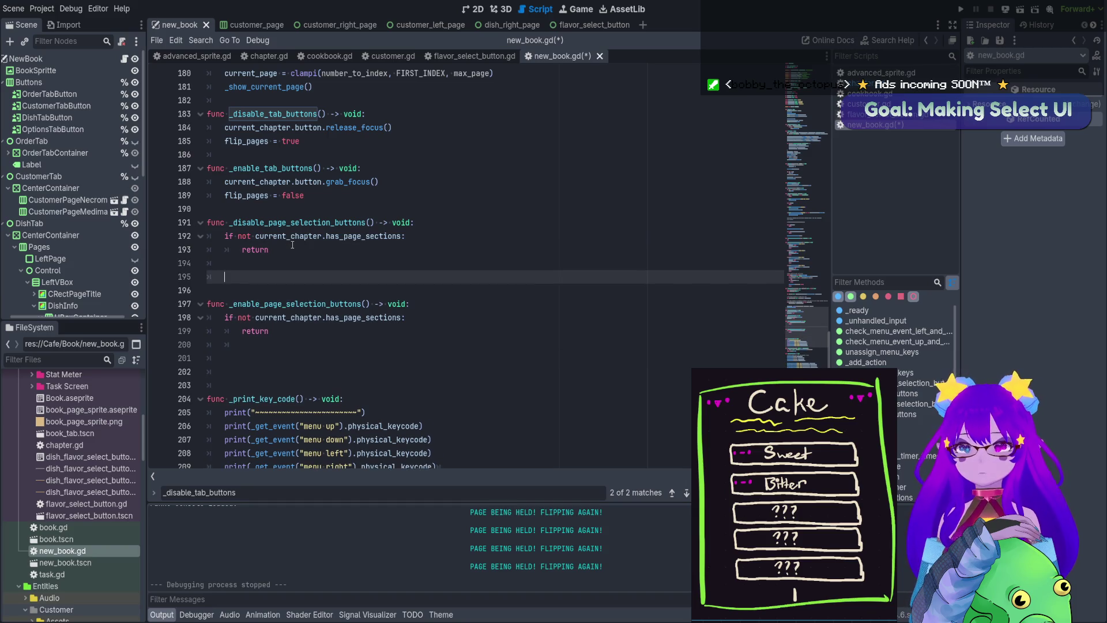
pyautogui.hotkey('ctrl', 's')
pyautogui.scroll(-10, 31, 252)
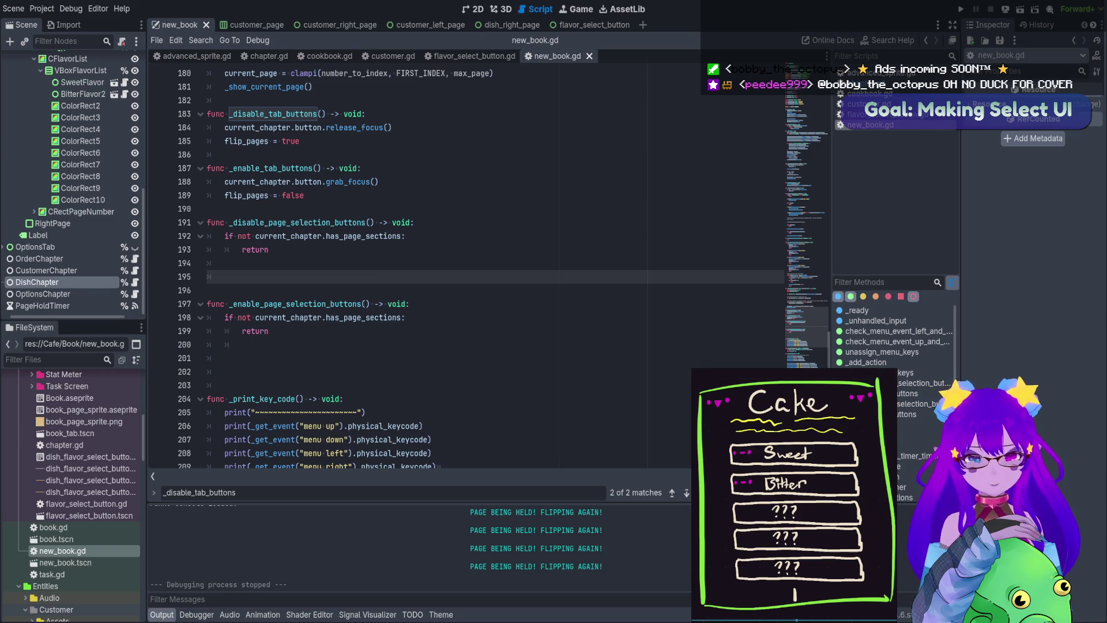
# Open DishChapter's chapter.gd script from the Inspector.
pyautogui.click(75, 284)
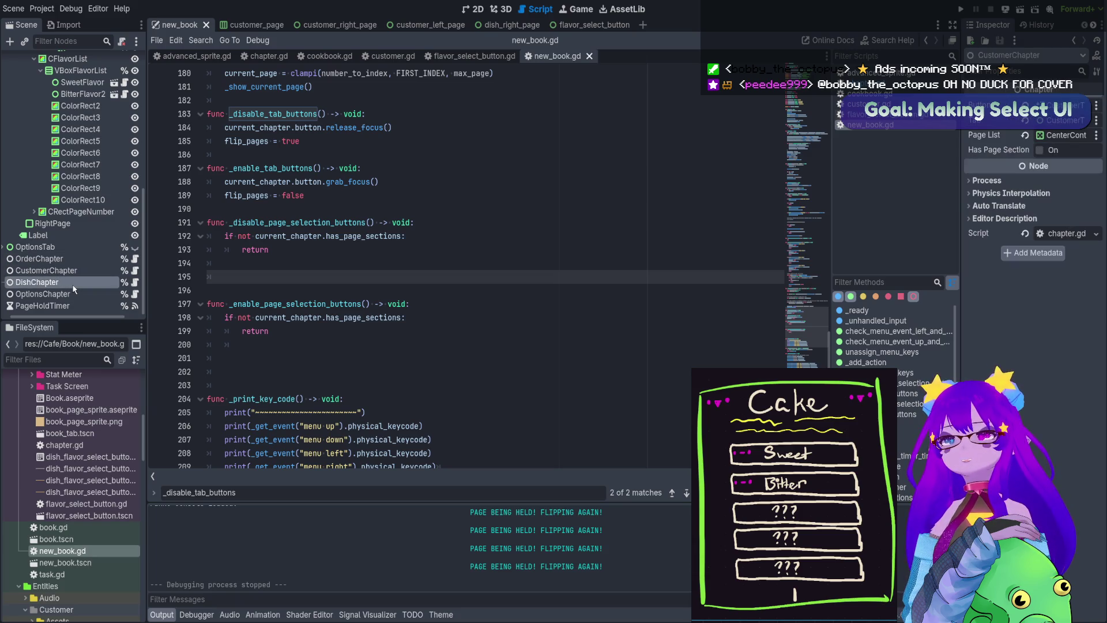
pyautogui.click(135, 282)
pyautogui.click(461, 164)
pyautogui.press('Return')
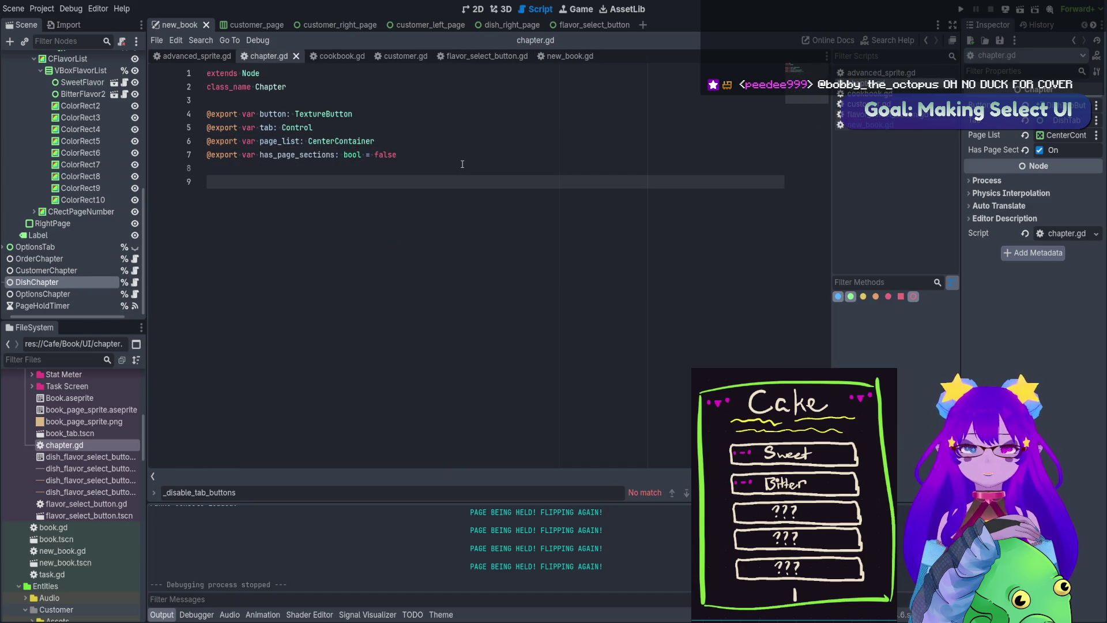
pyautogui.write('@export va')
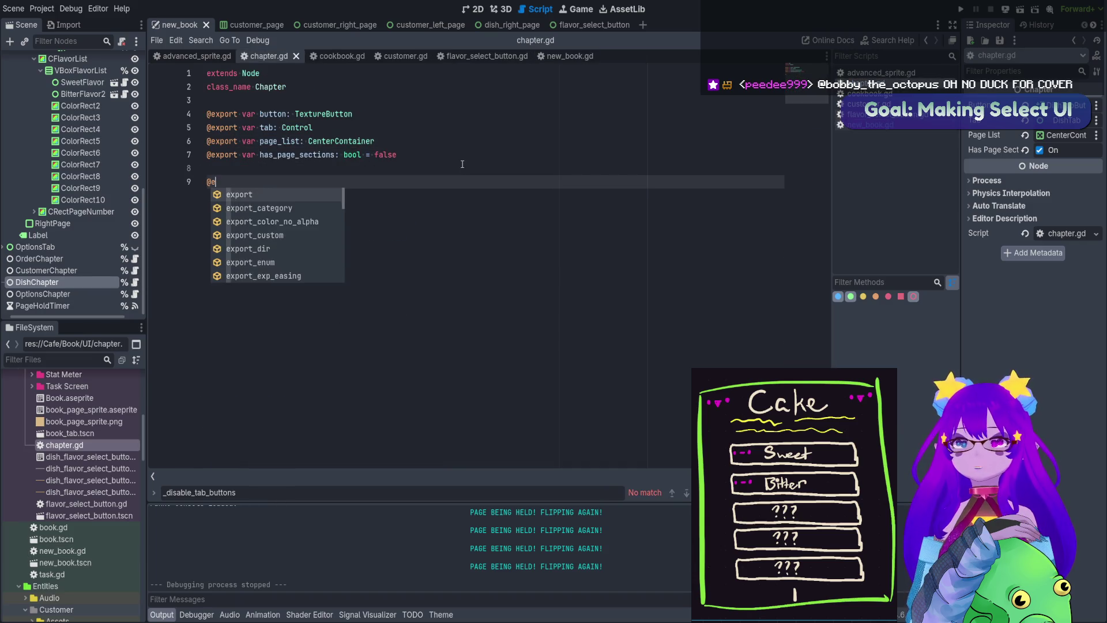
pyautogui.write('r pag')
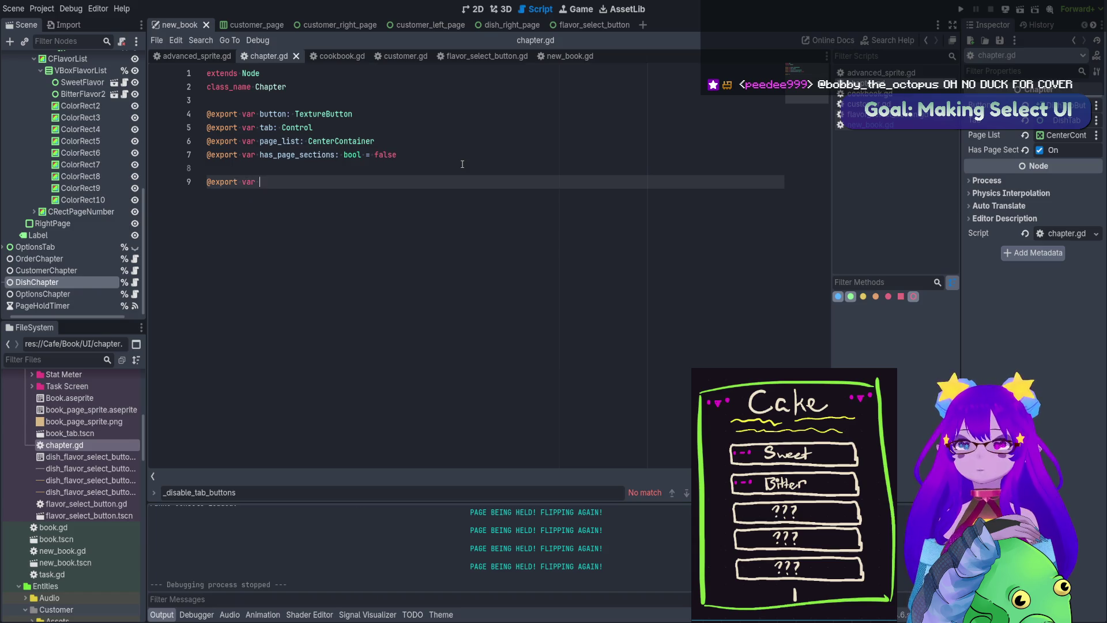
pyautogui.press('BackSpace')
pyautogui.press('BackSpace')
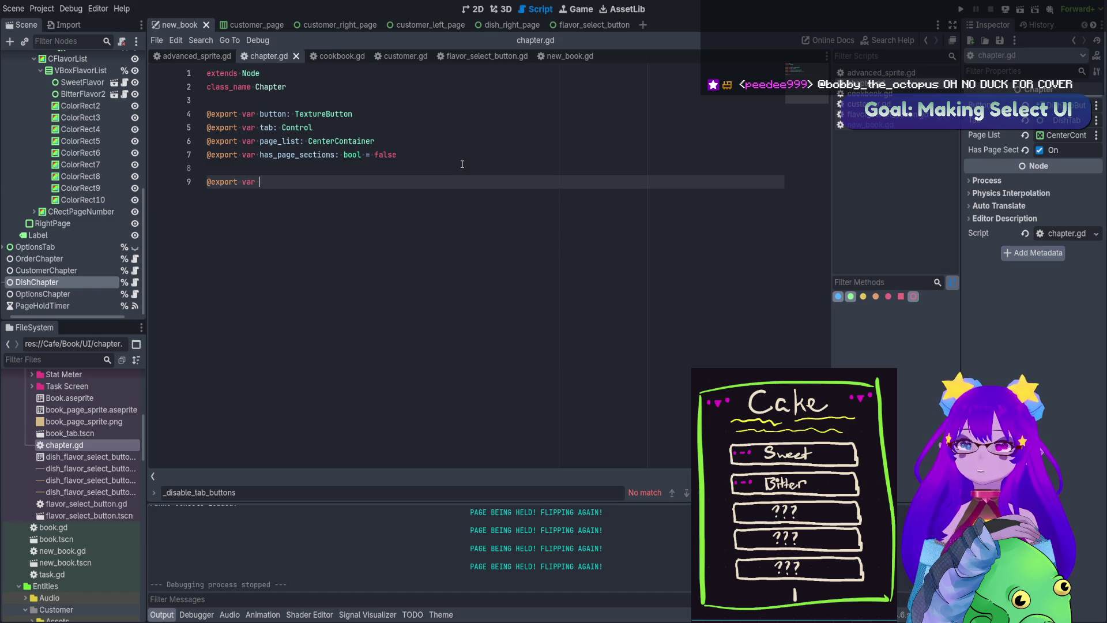
pyautogui.write('first_')
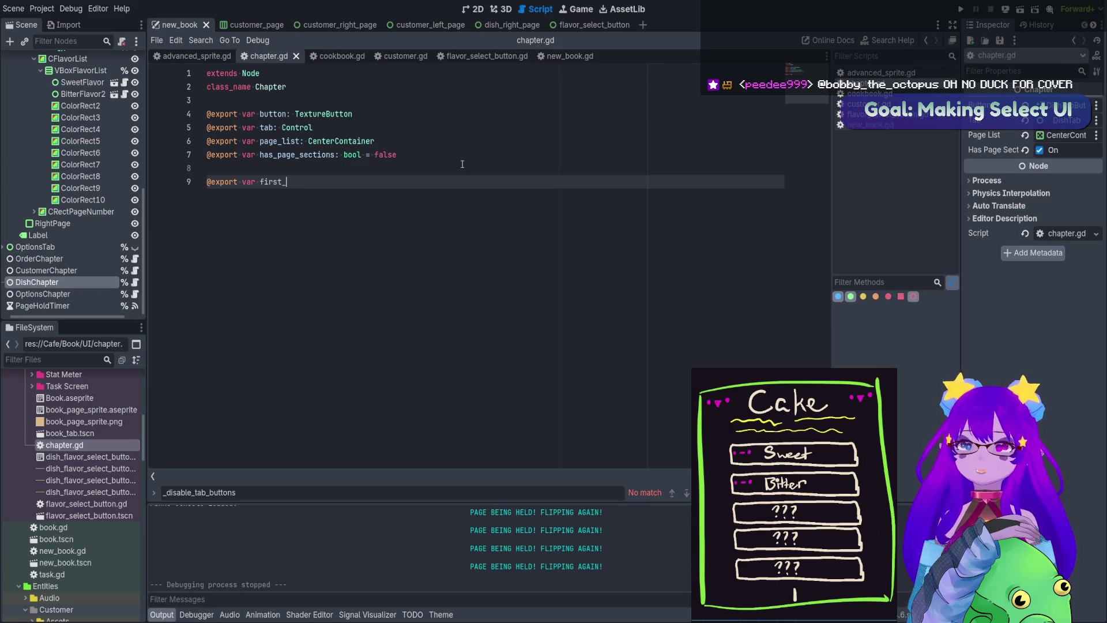
pyautogui.write('page_sele')
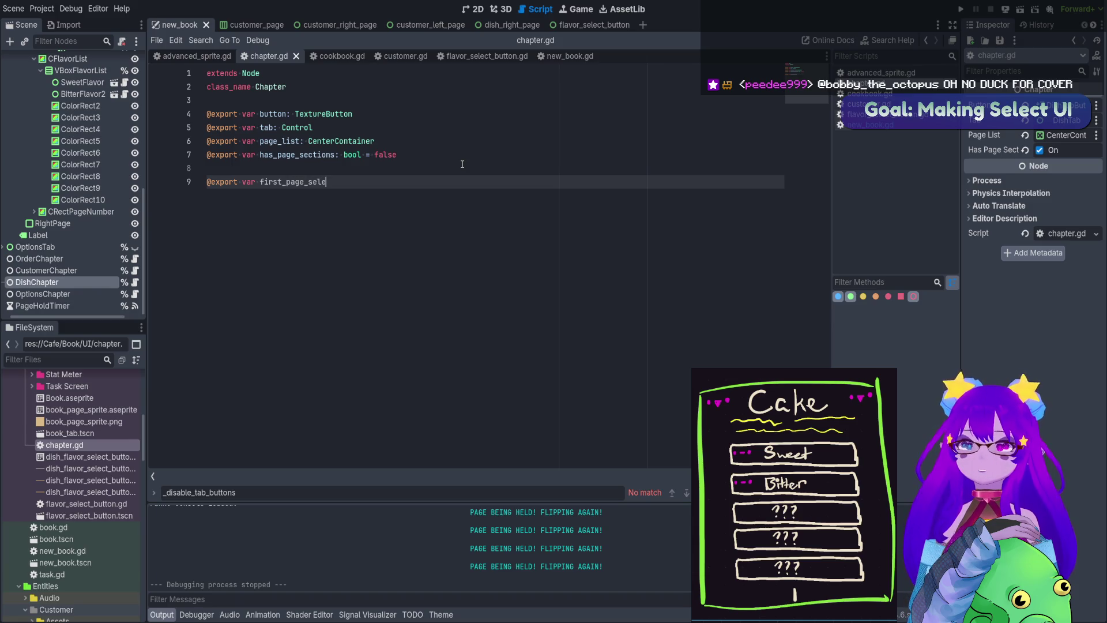
pyautogui.write('ction')
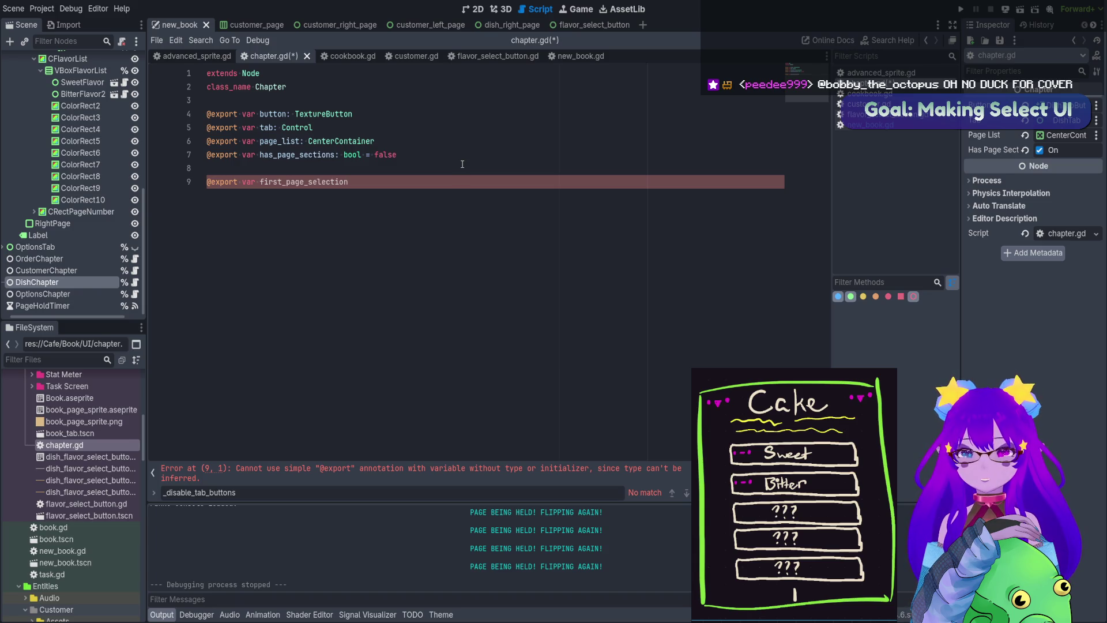
pyautogui.write(': F')
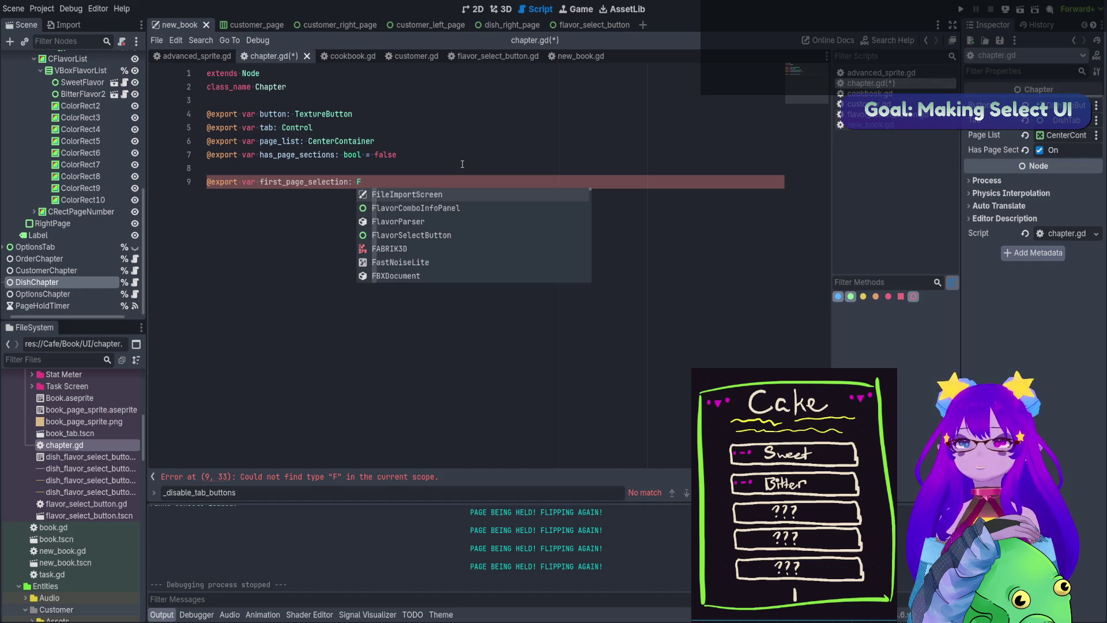
pyautogui.press('BackSpace')
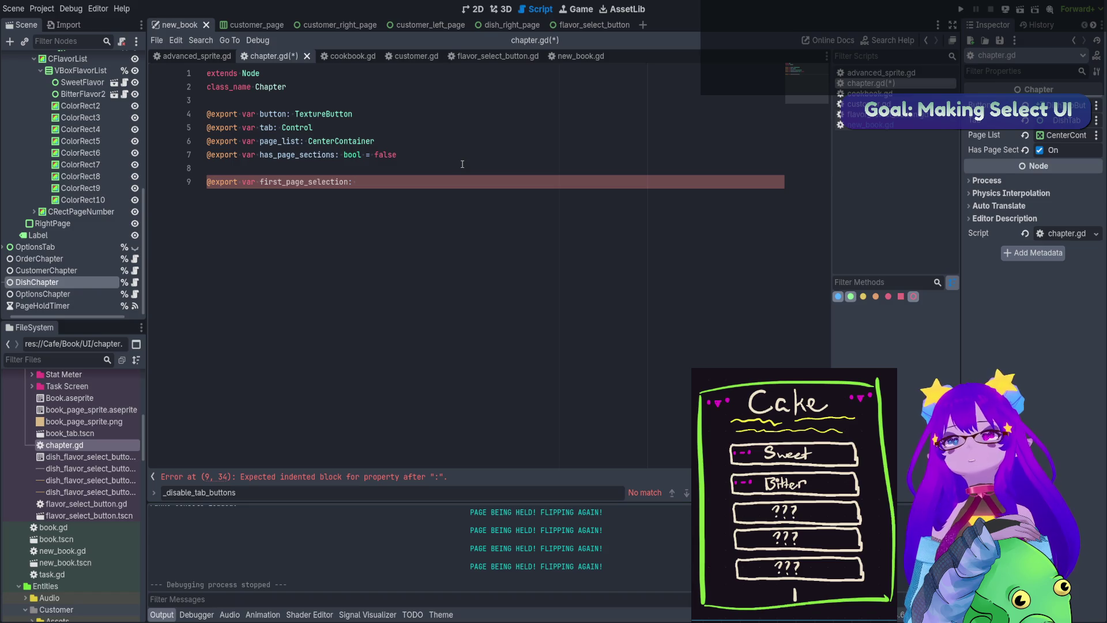
pyautogui.write('ont')
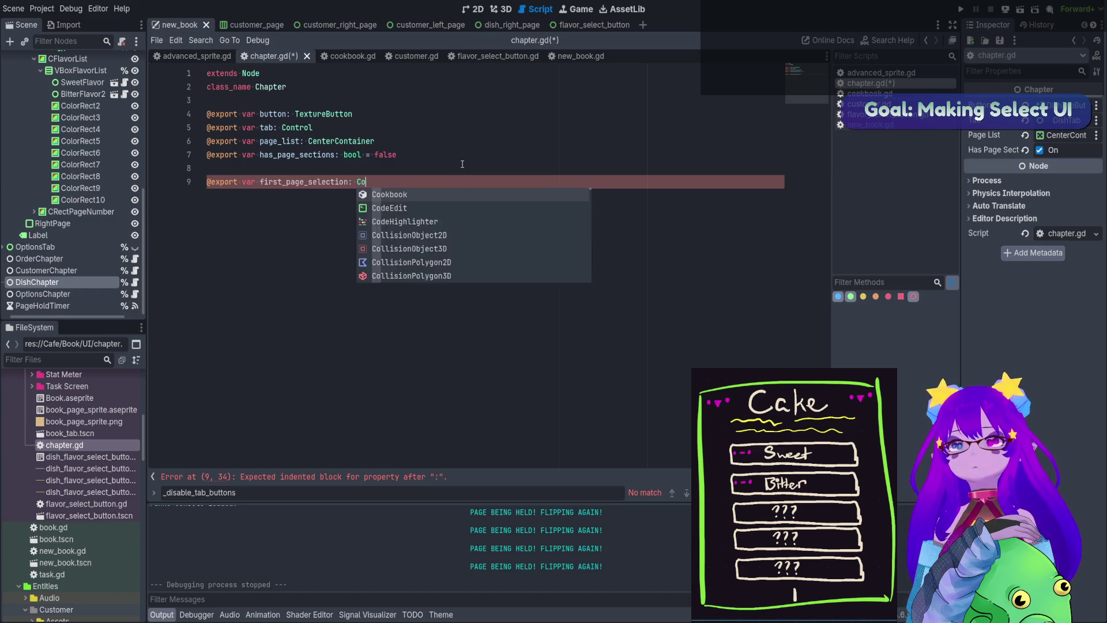
pyautogui.press('Down')
pyautogui.press('Return')
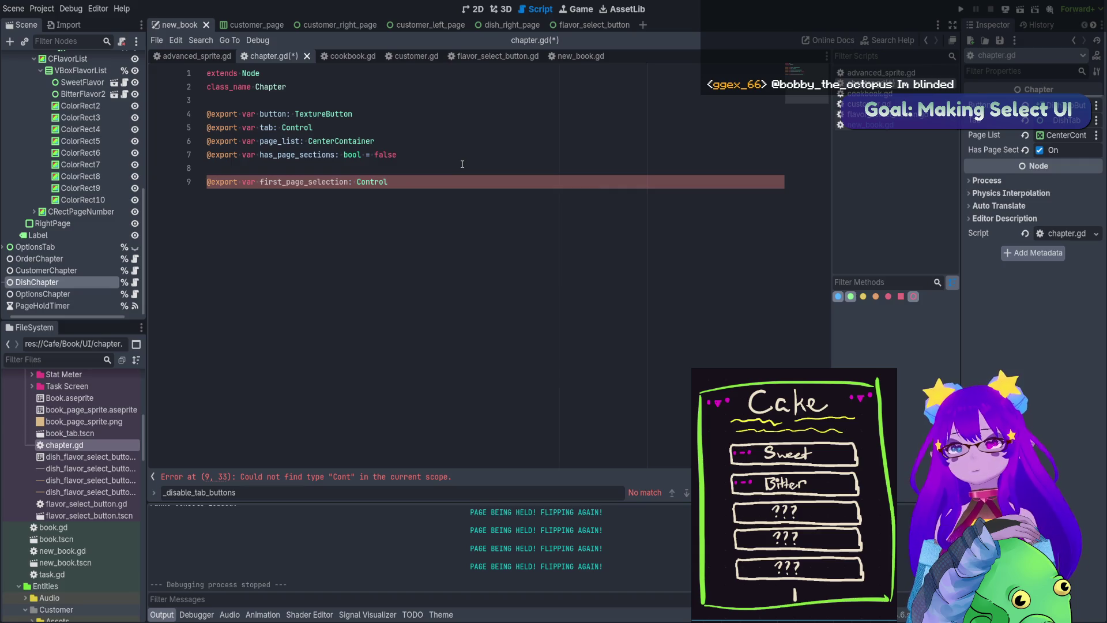
pyautogui.press('BackSpace')
pyautogui.press('BackSpace')
pyautogui.press('BackSpace')
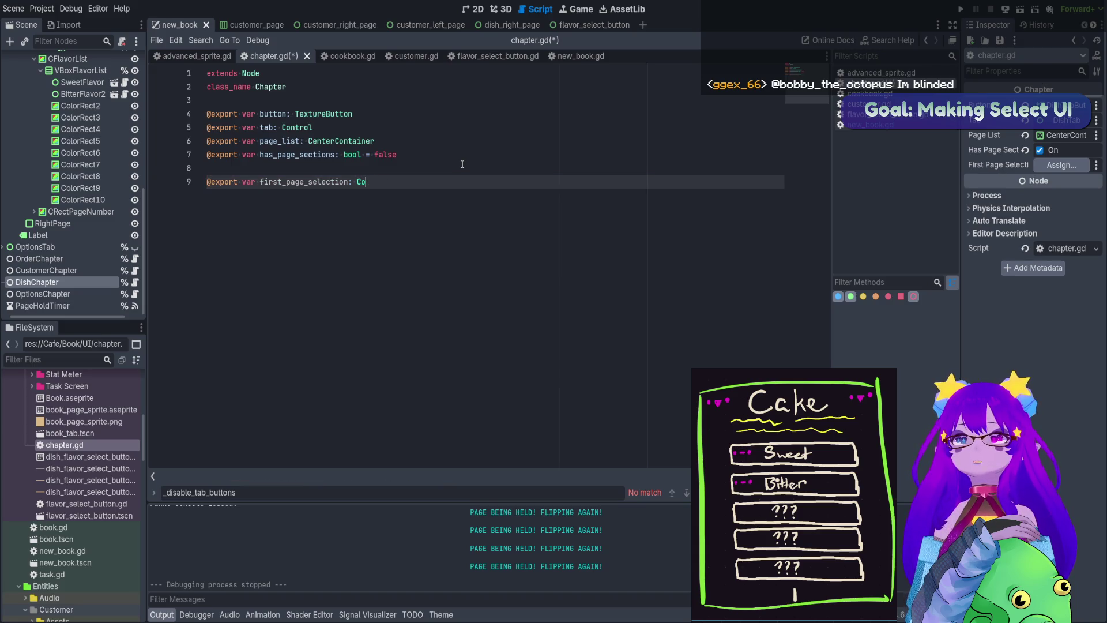
pyautogui.write('ntrol')
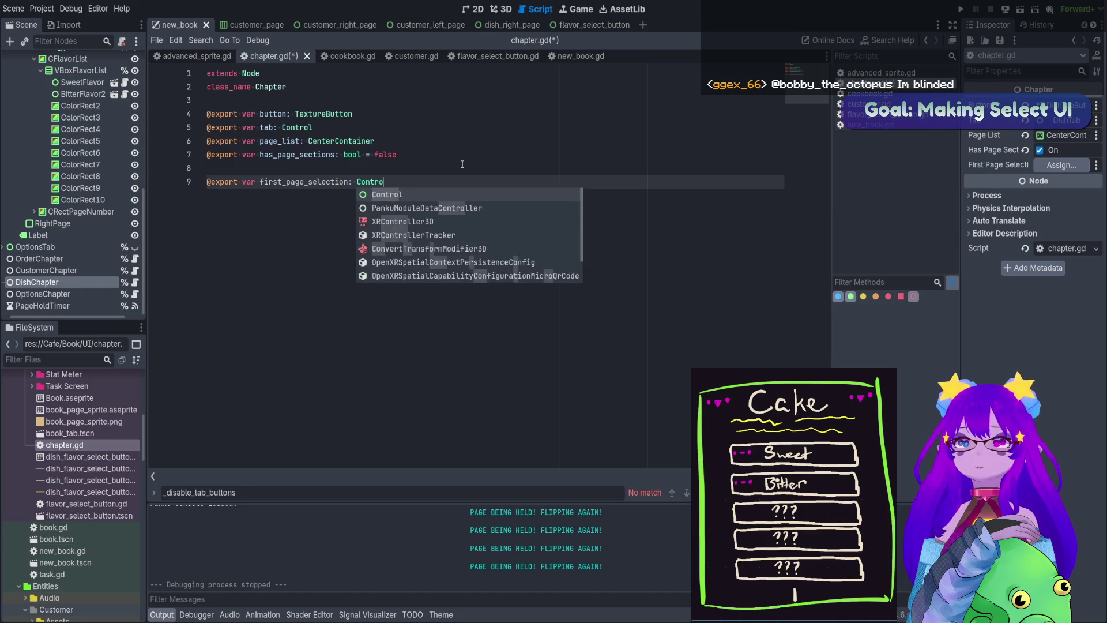
pyautogui.press('Escape')
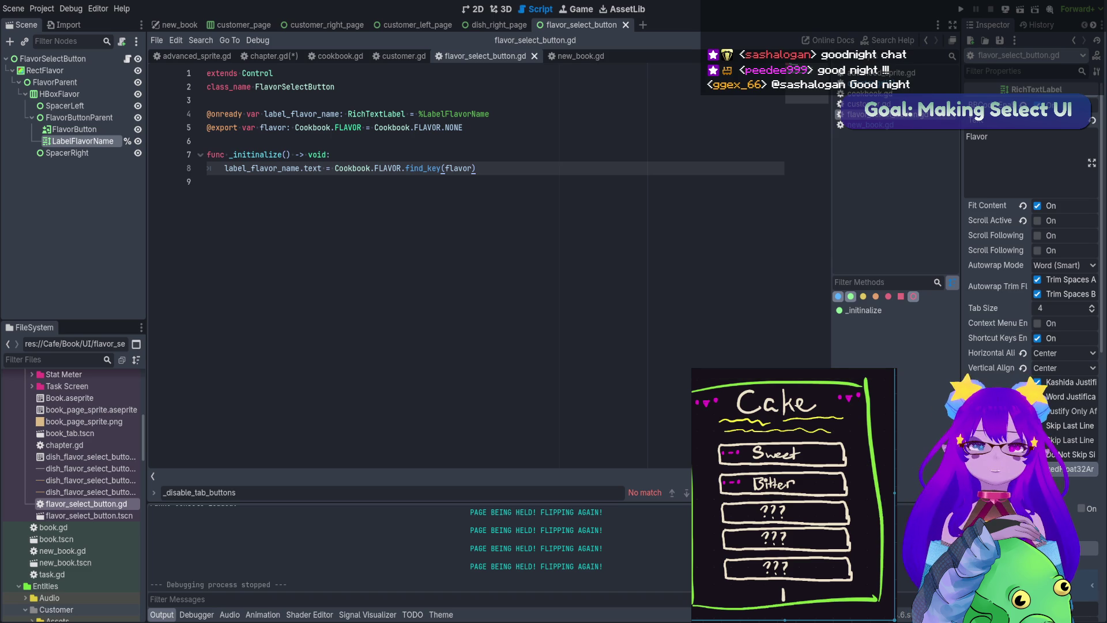
# Review and save flavor_select_button.gd, then show the FlavorSelectButton scene's 2D layout.
pyautogui.moveTo(476, 168); pyautogui.dragTo(207, 72)
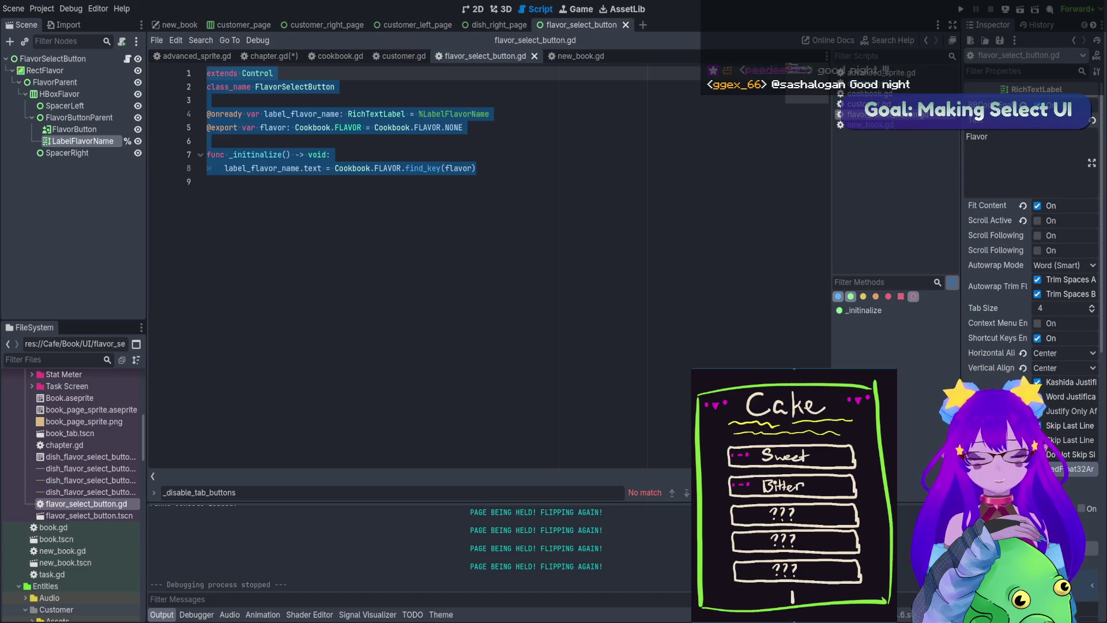
pyautogui.click(476, 168)
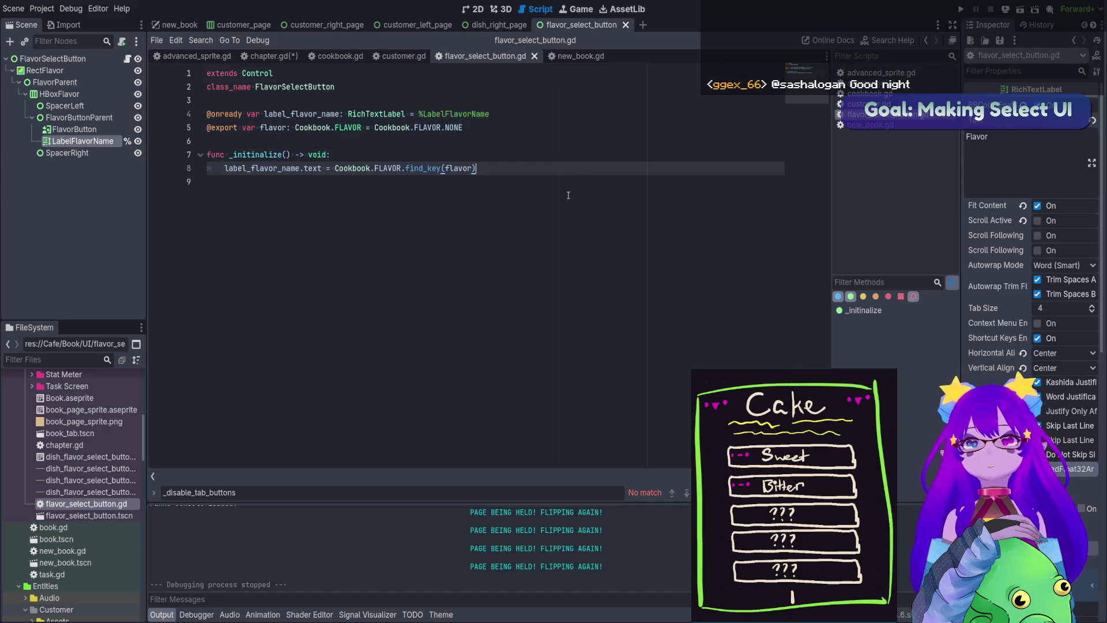
pyautogui.hotkey('ctrl', 's')
pyautogui.click(471, 10)
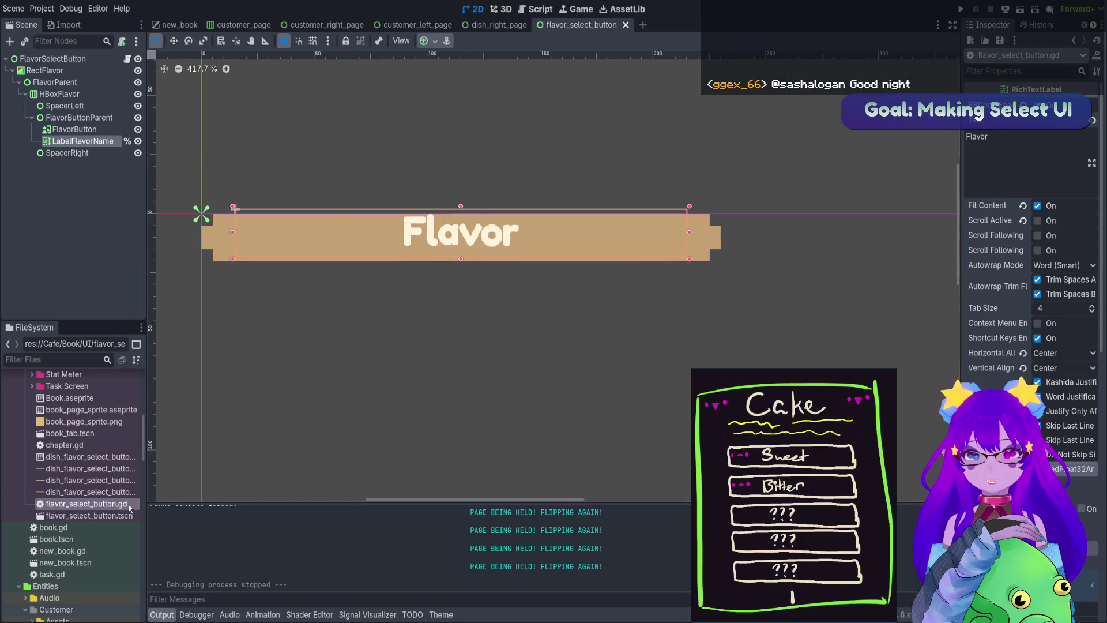
# Duplicate flavor_select_button.tscn as page_section_button and open page_section_button.tscn.
pyautogui.click(115, 515)
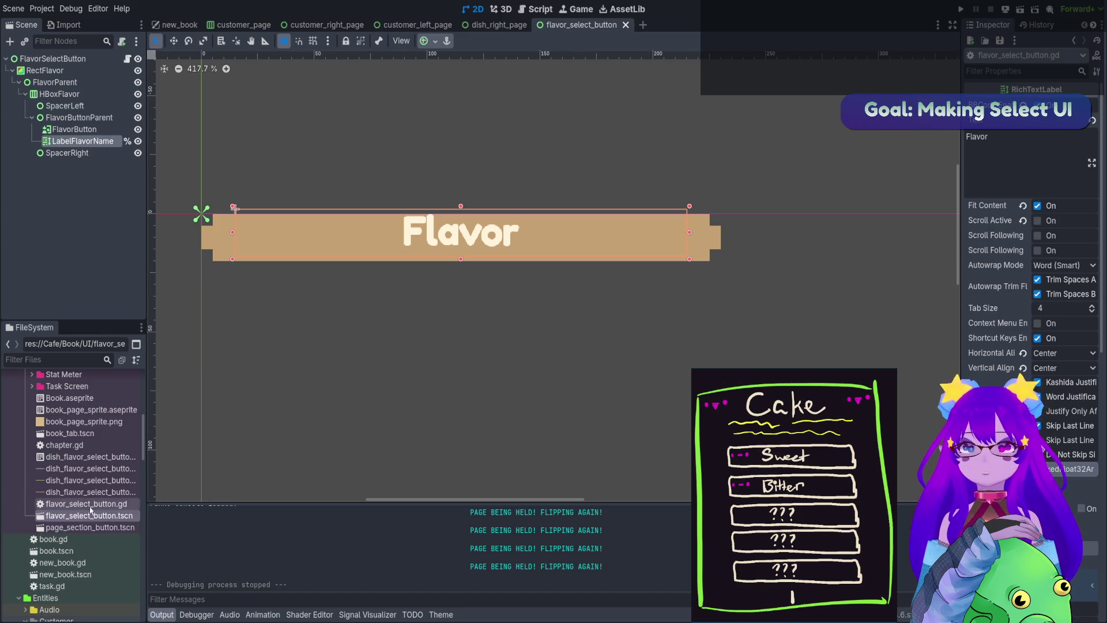
pyautogui.doubleClick(90, 527)
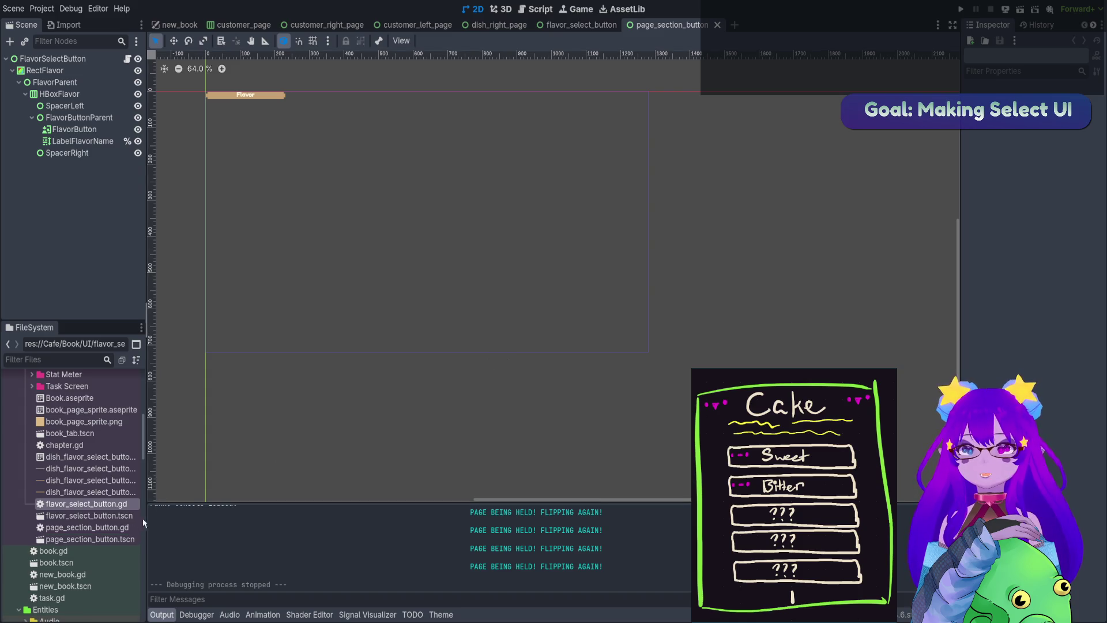
# Change the button label text from Flavor to 'Page Section' and save the scene.
pyautogui.click(116, 527)
pyautogui.scroll(7, 434, 269)
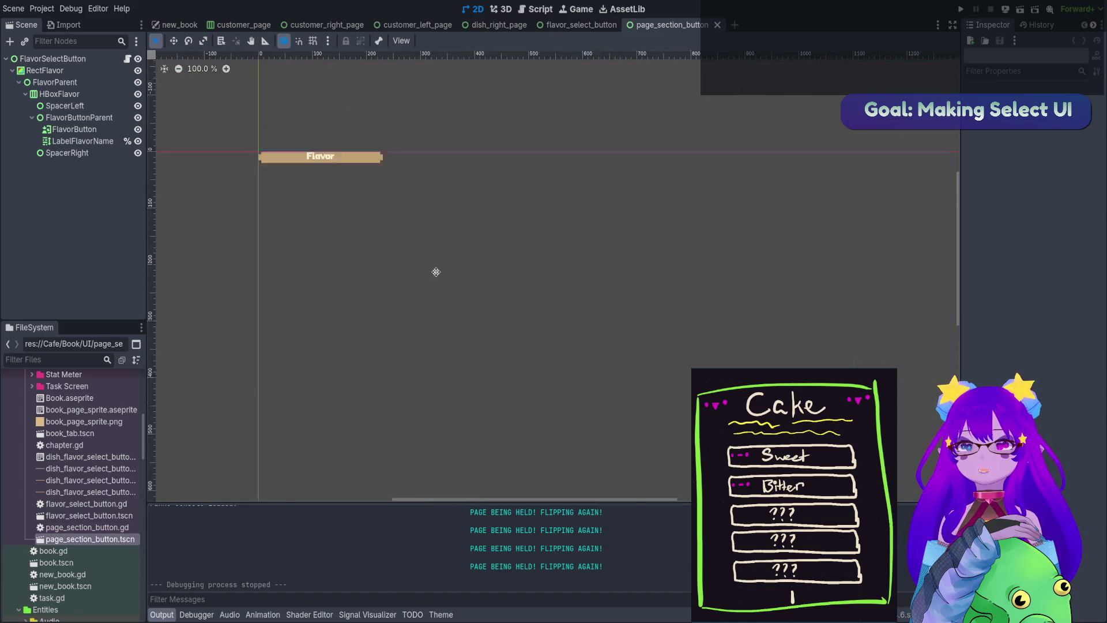
pyautogui.moveTo(454, 248); pyautogui.dragTo(392, 320)
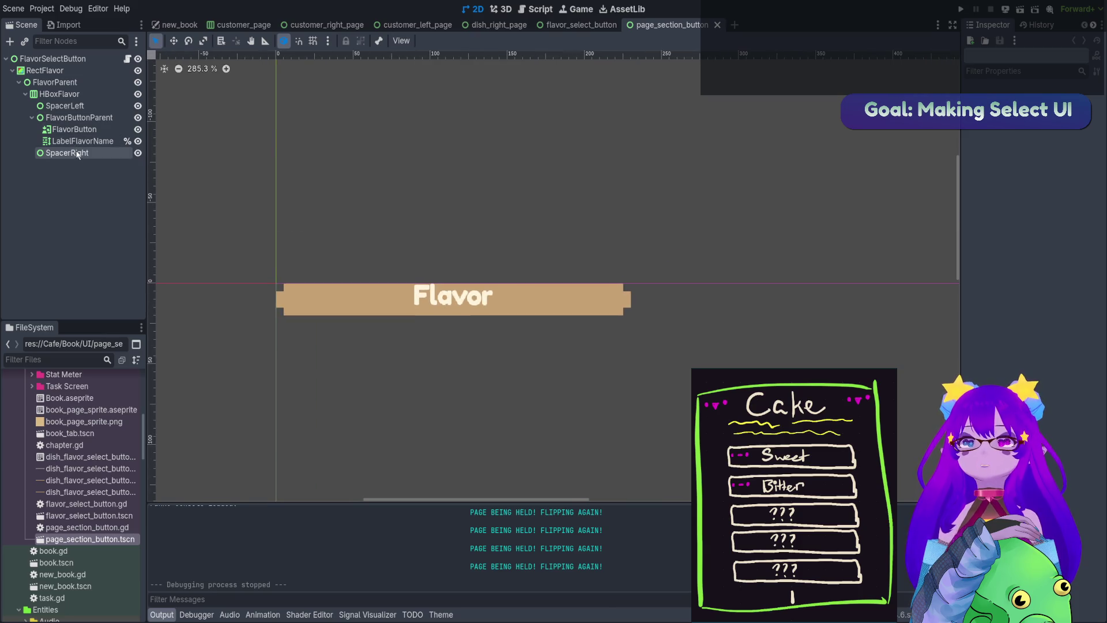
pyautogui.click(82, 141)
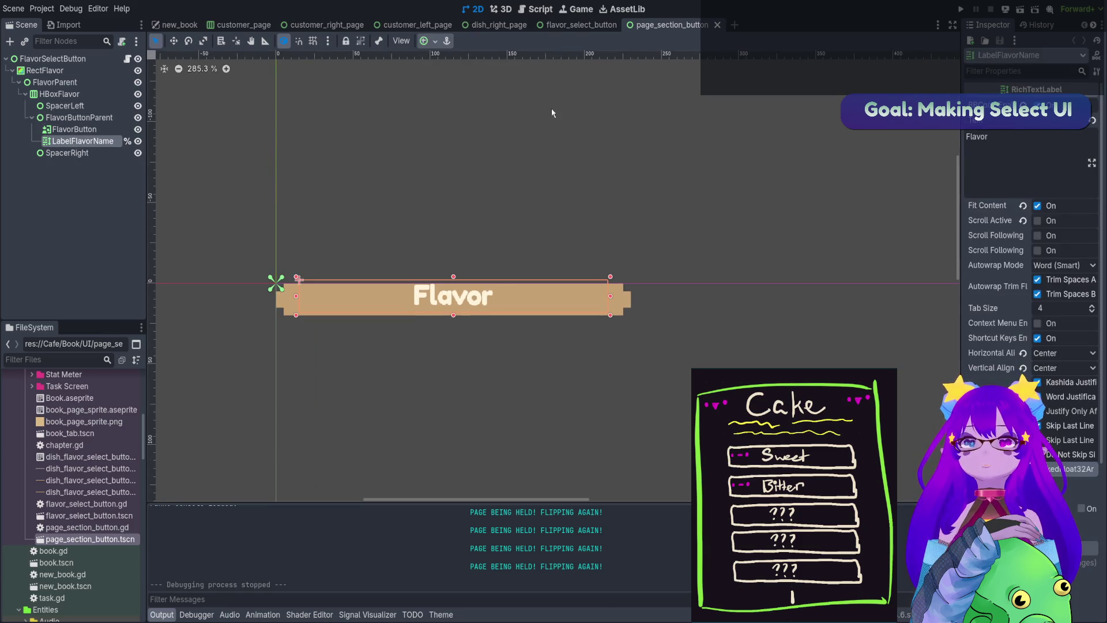
pyautogui.doubleClick(992, 140)
pyautogui.write('Page Section')
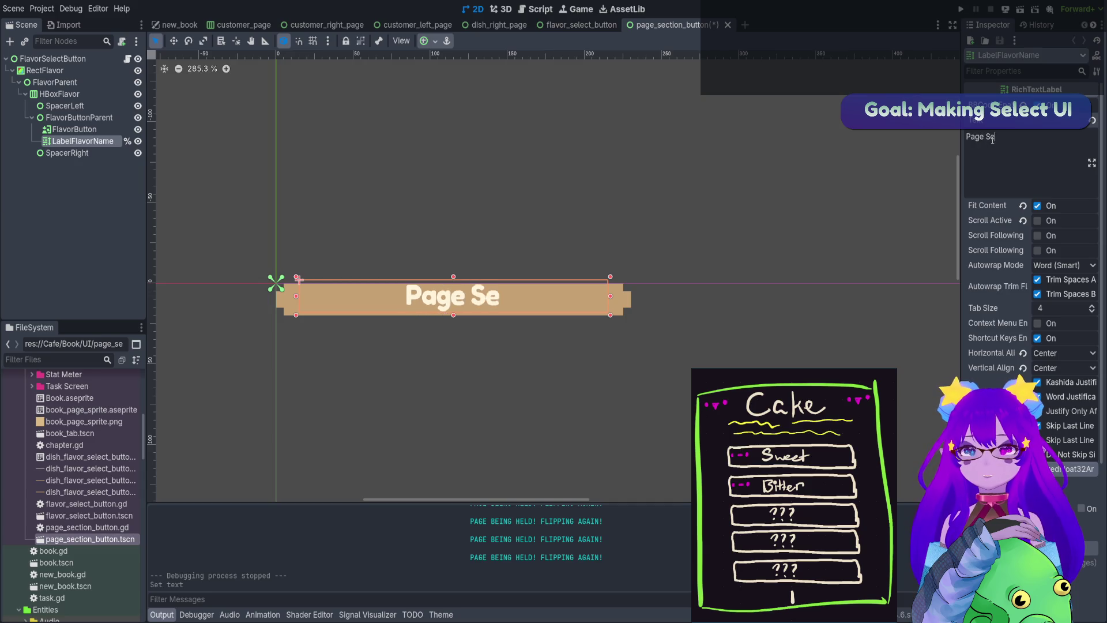
pyautogui.hotkey('ctrl', 's')
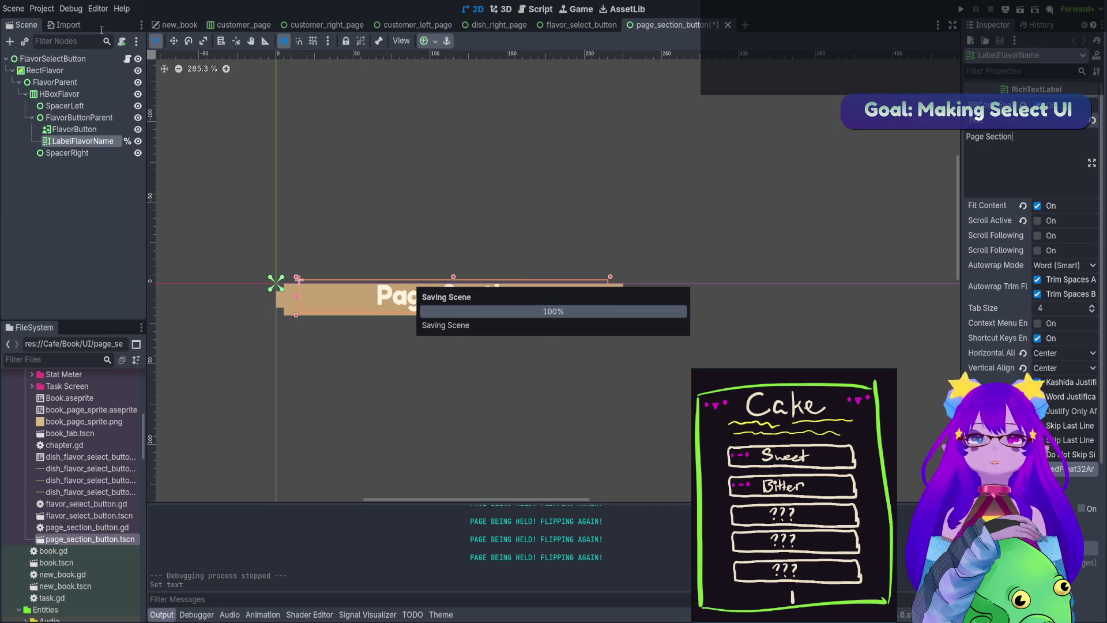
# Attach page_section_button.gd to the root in place of its old script and rename it PageSectionButton.
pyautogui.click(58, 60)
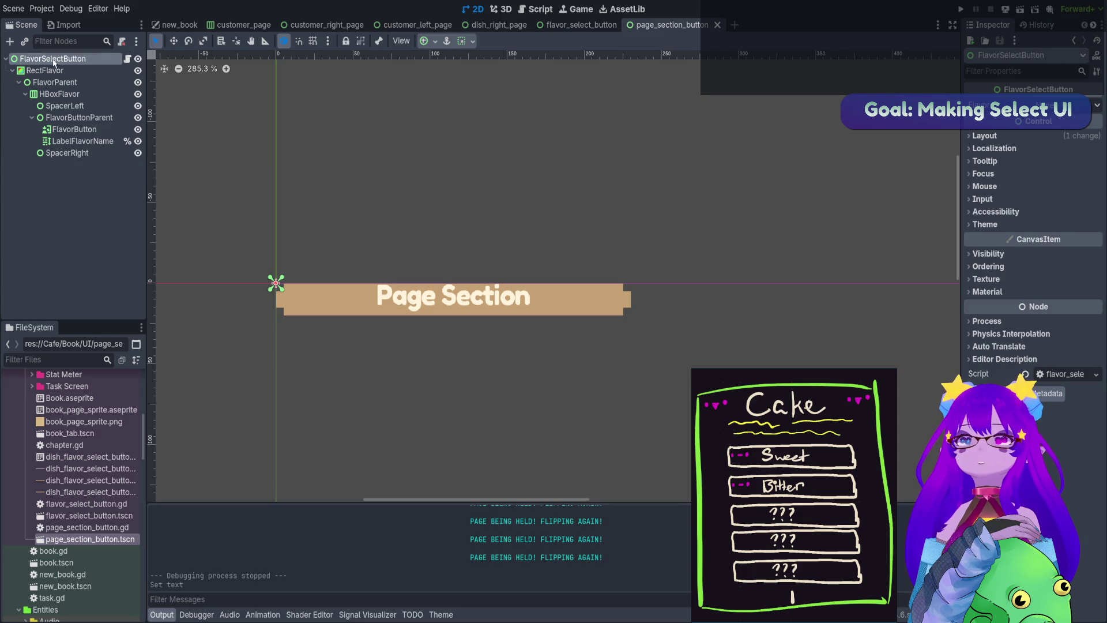
pyautogui.click(122, 41)
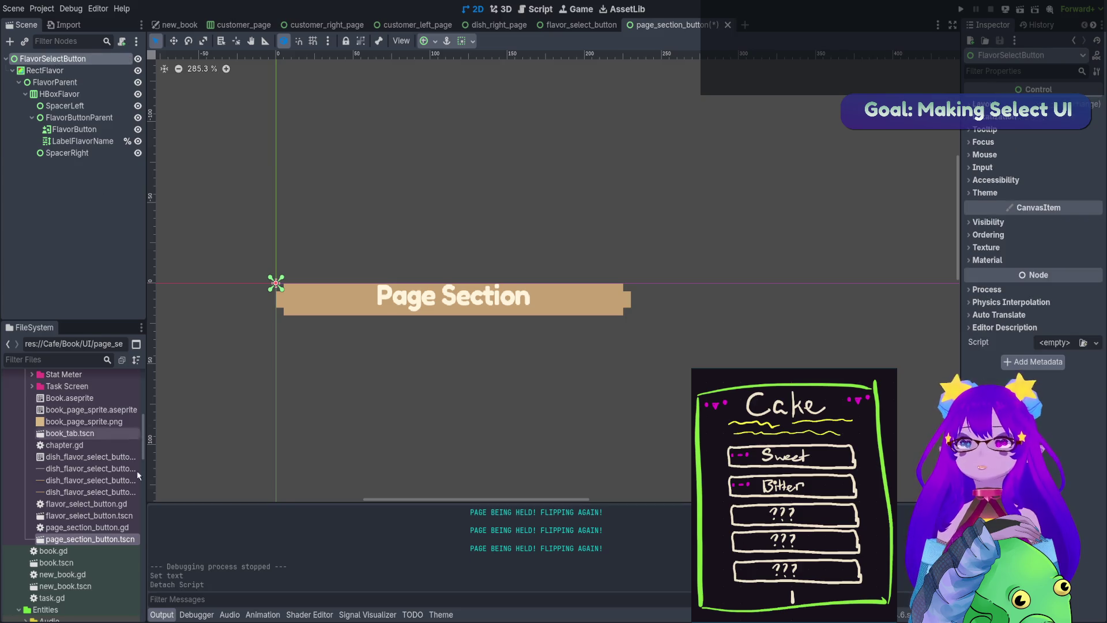
pyautogui.click(69, 527)
pyautogui.moveTo(68, 527); pyautogui.dragTo(117, 57)
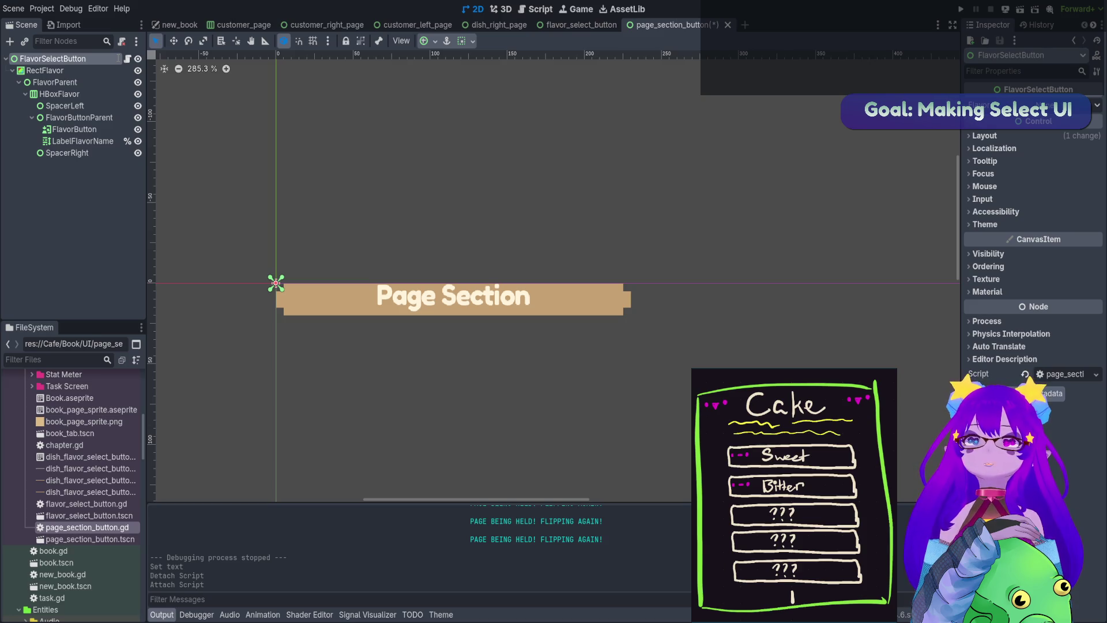
pyautogui.write('PageSectionButton')
pyautogui.press('Return')
pyautogui.hotkey('ctrl', 's')
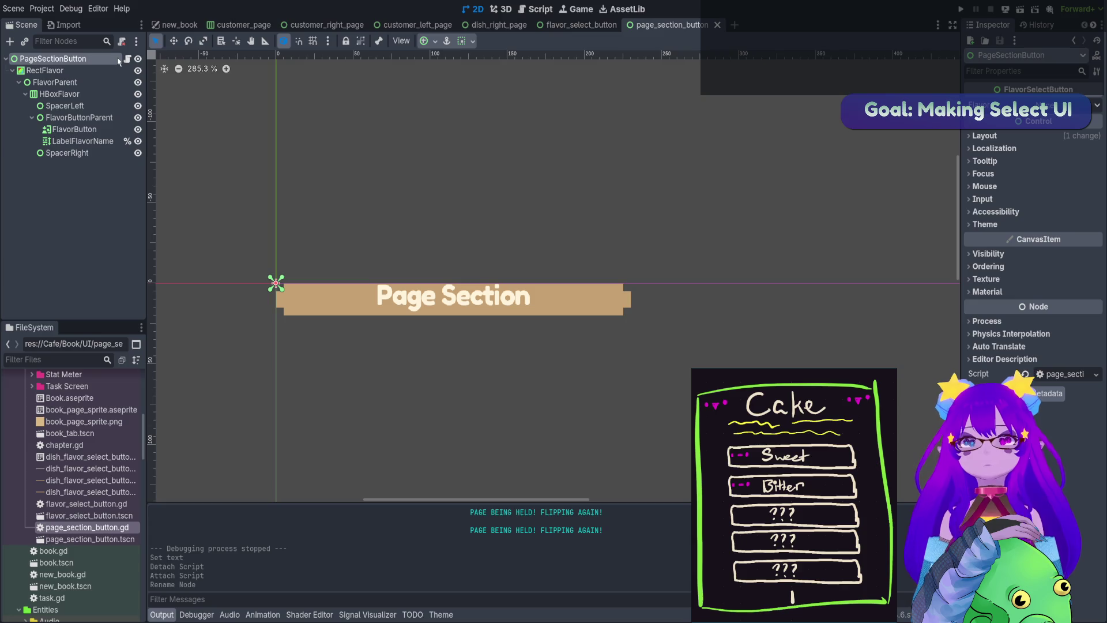
pyautogui.click(100, 69)
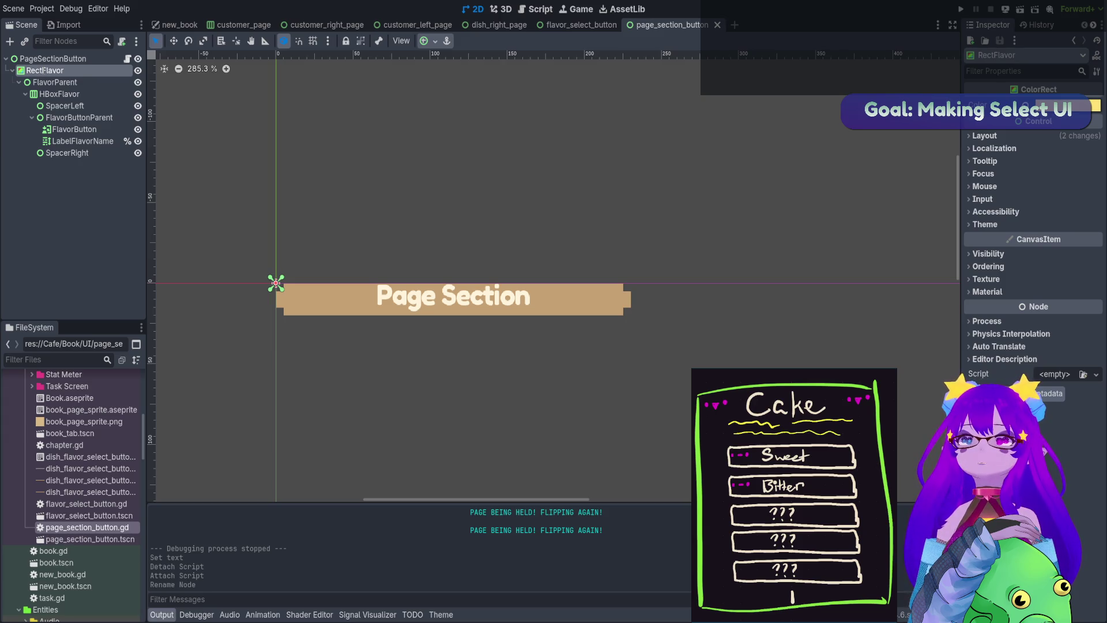
# Rename RectFlavor to Rect, FlavorParent to PageParent and HBoxFlavor to HBoxPage.
pyautogui.press('BackSpace')
pyautogui.press('BackSpace')
pyautogui.press('BackSpace')
pyautogui.press('Return')
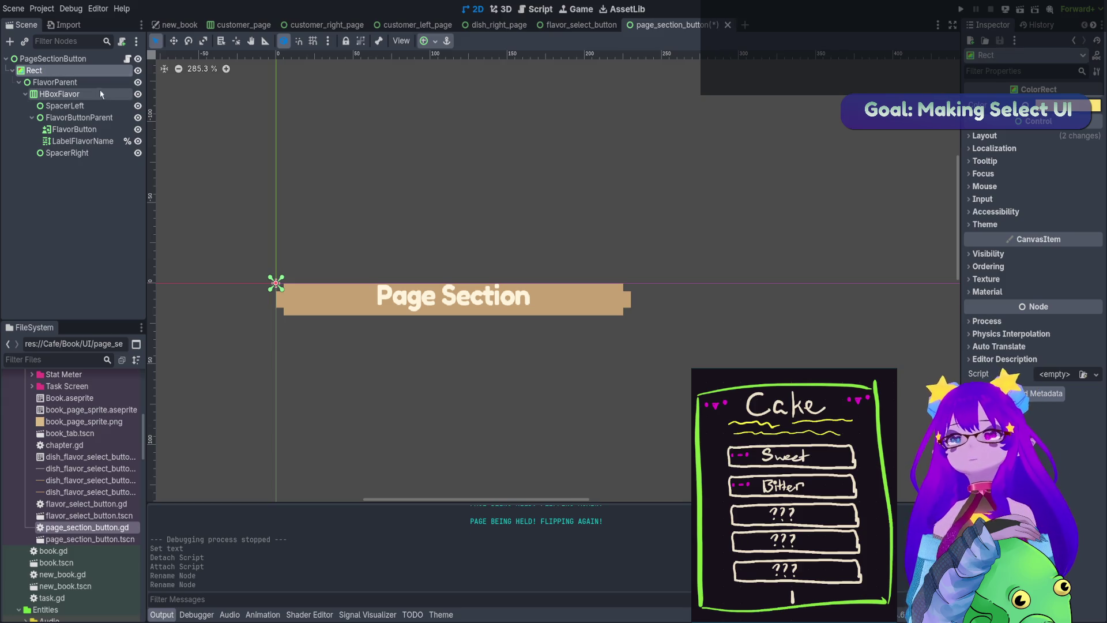
pyautogui.press('Down')
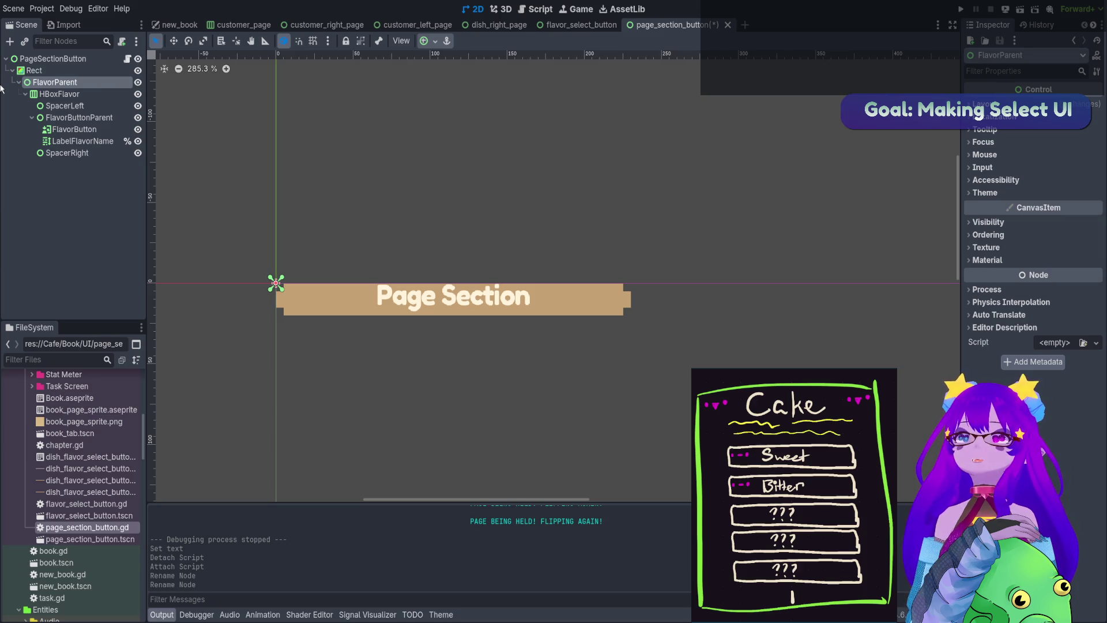
pyautogui.press('F2')
pyautogui.write('PageParent')
pyautogui.press('Return')
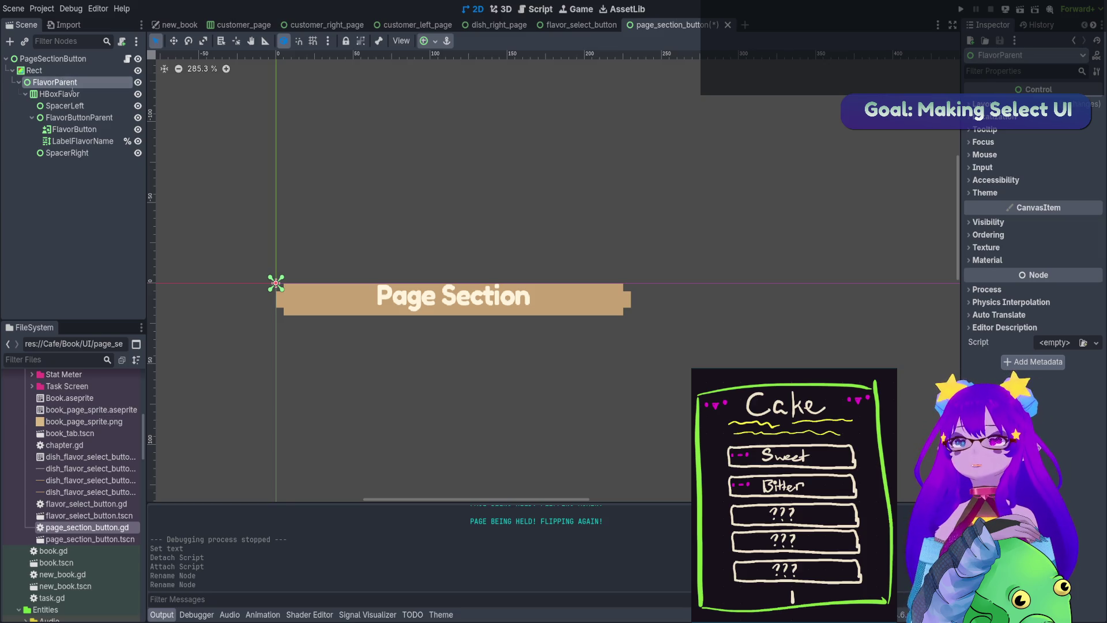
pyautogui.click(85, 93)
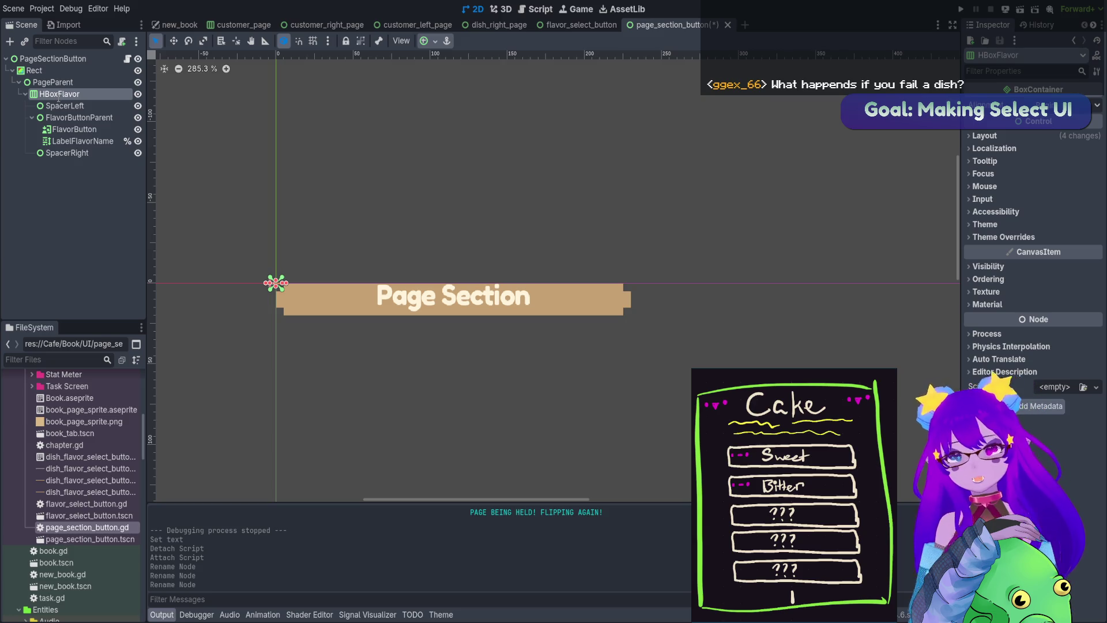
pyautogui.write('HBoxPage')
pyautogui.press('Return')
# Rename the button nodes to PageSelectionButtonParent, PageSelectButton and LabelSectionName, then save.
pyautogui.click(65, 105)
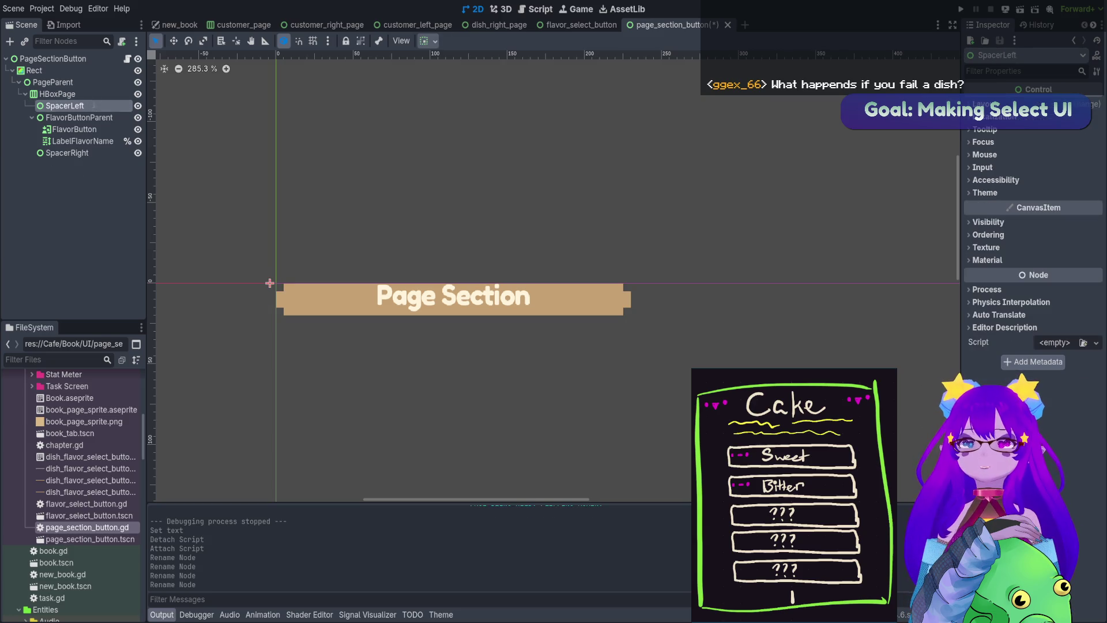
pyautogui.click(87, 118)
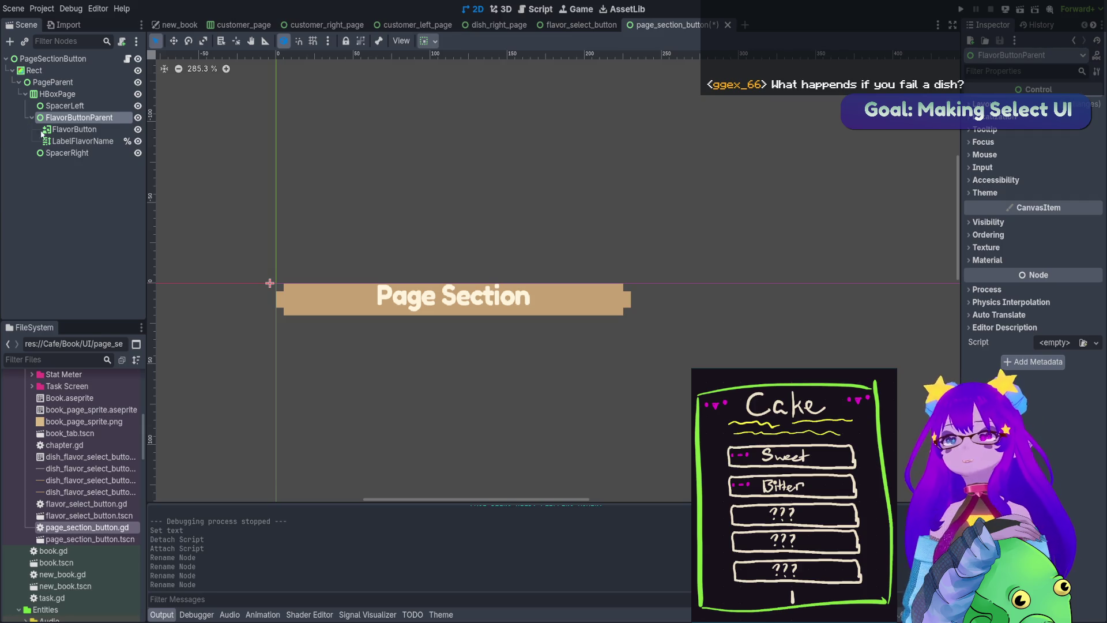
pyautogui.click(66, 130)
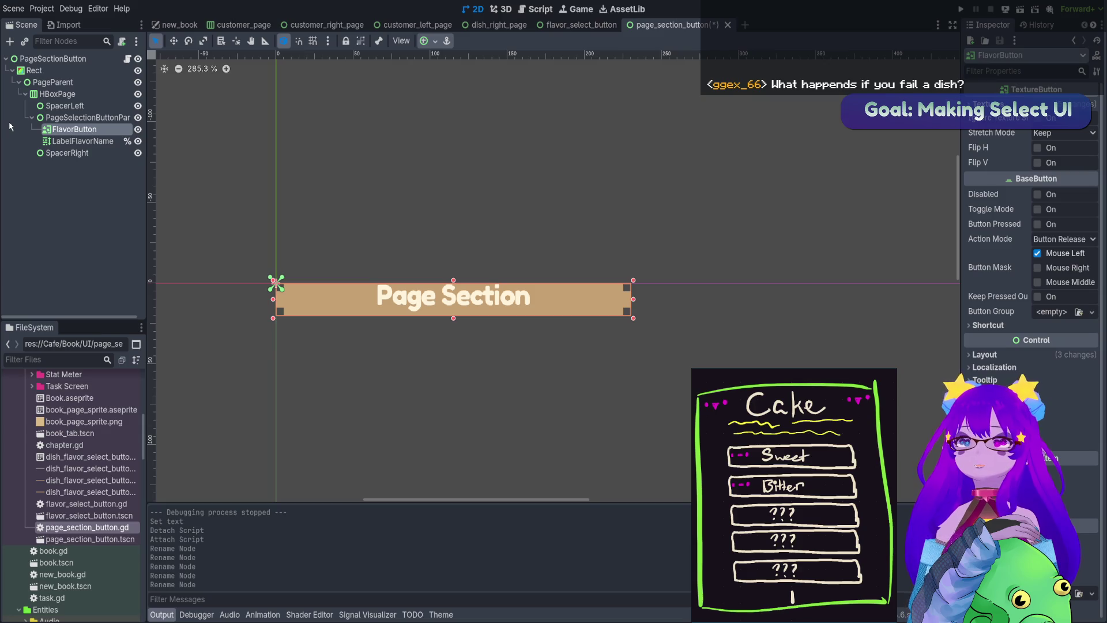
pyautogui.press('F2')
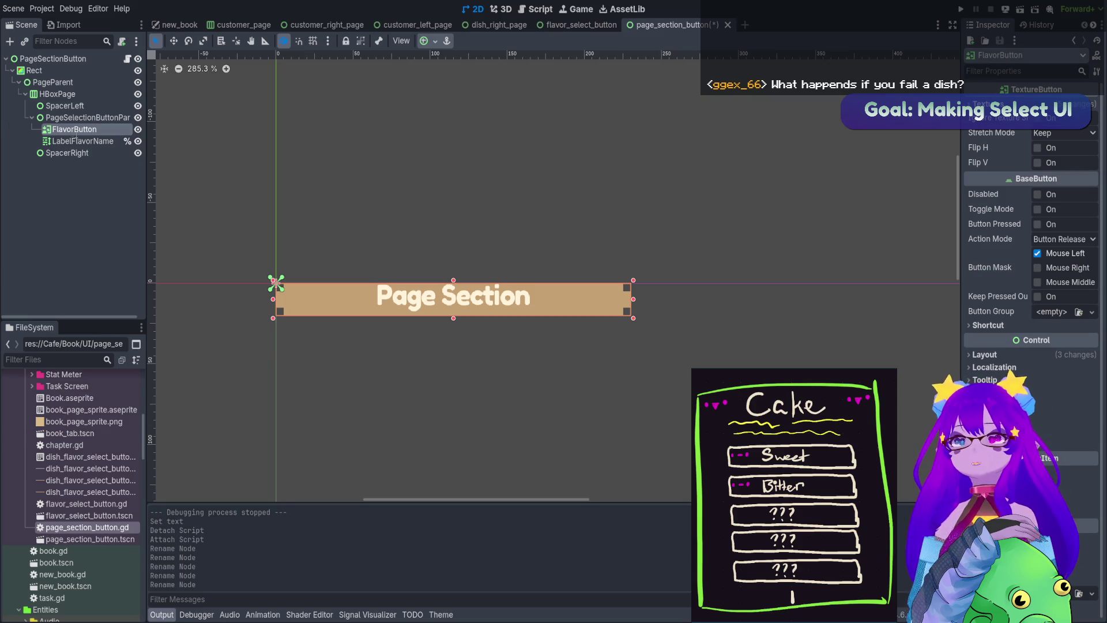
pyautogui.write('PageSelectButton')
pyautogui.click(95, 142)
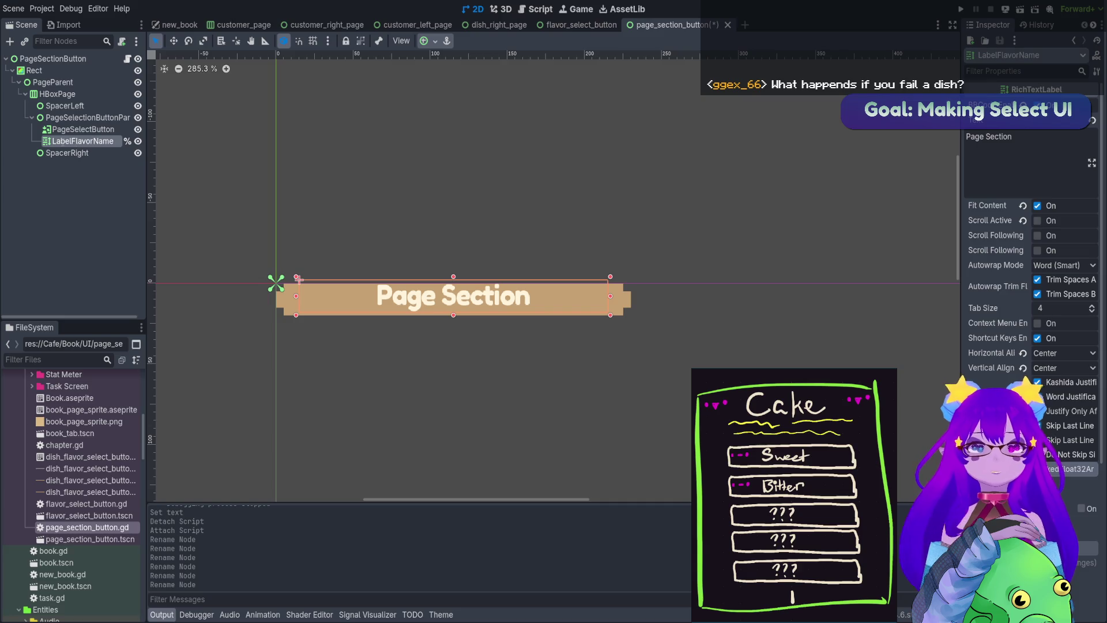
pyautogui.press('F2')
pyautogui.write('LabelSectionName')
pyautogui.press('Return')
pyautogui.hotkey('ctrl', 's')
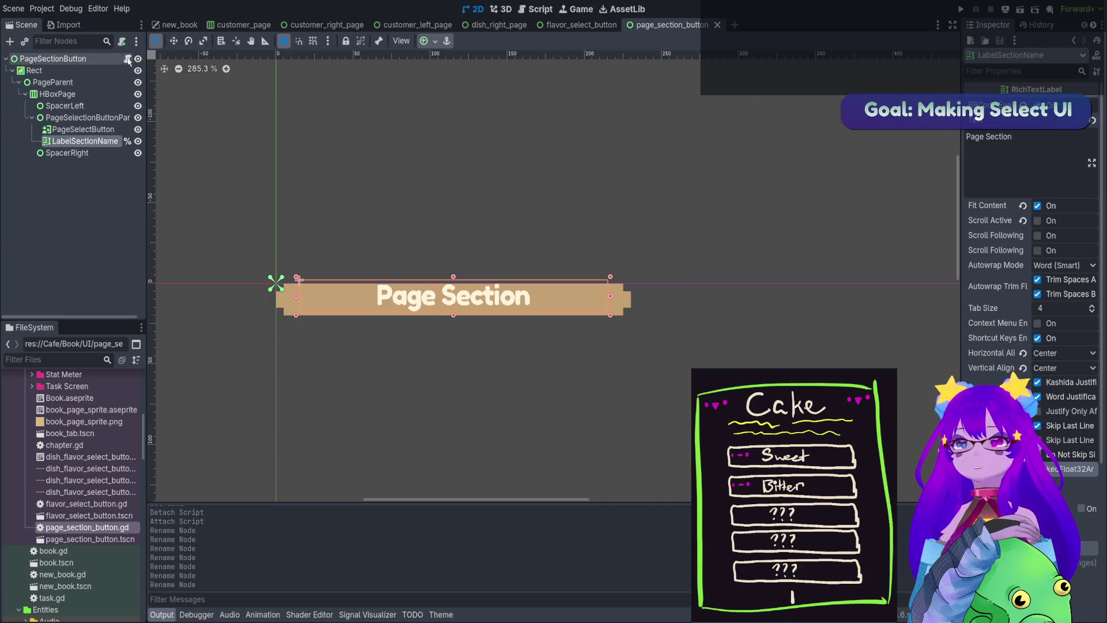
pyautogui.click(127, 59)
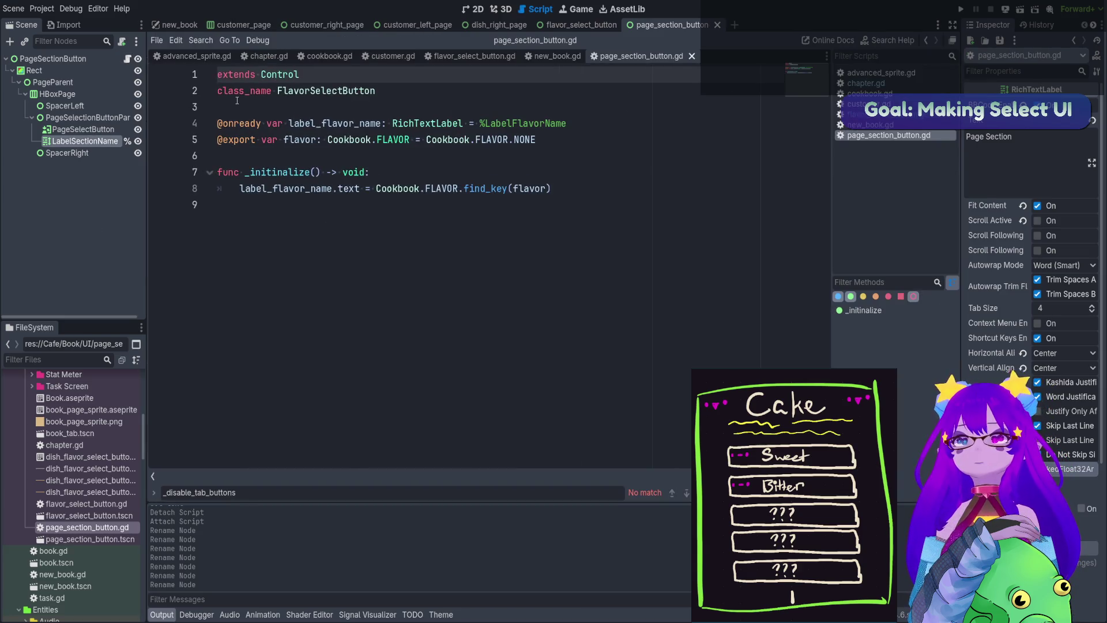
# Change the class_name from FlavorSelectButton to PageSectionButton and save.
pyautogui.doubleClick(362, 87)
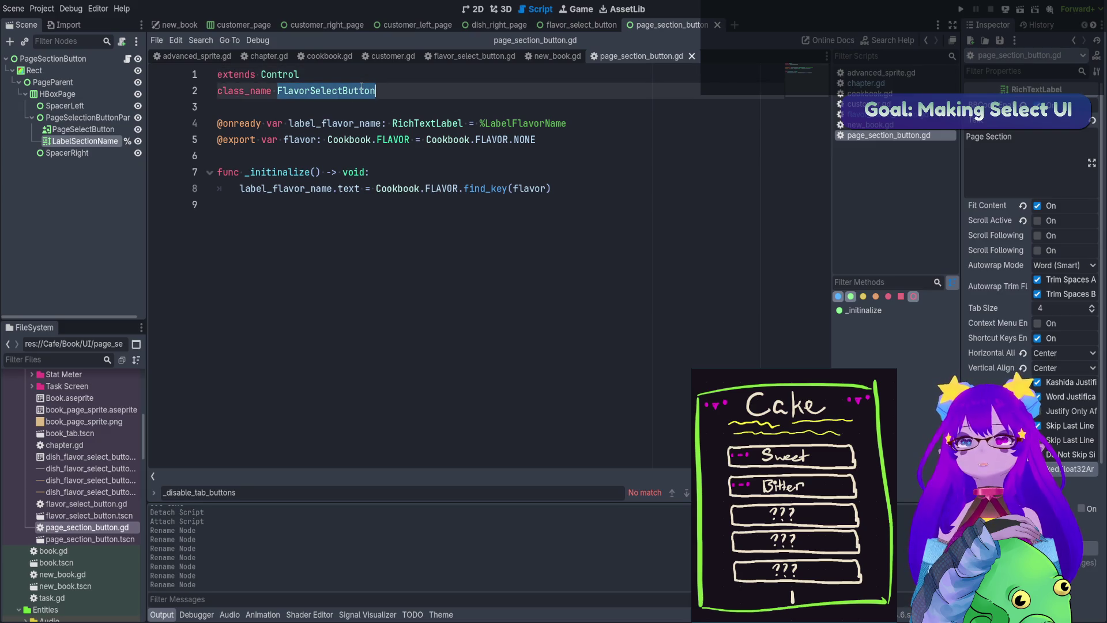
pyautogui.moveTo(343, 91); pyautogui.dragTo(277, 90)
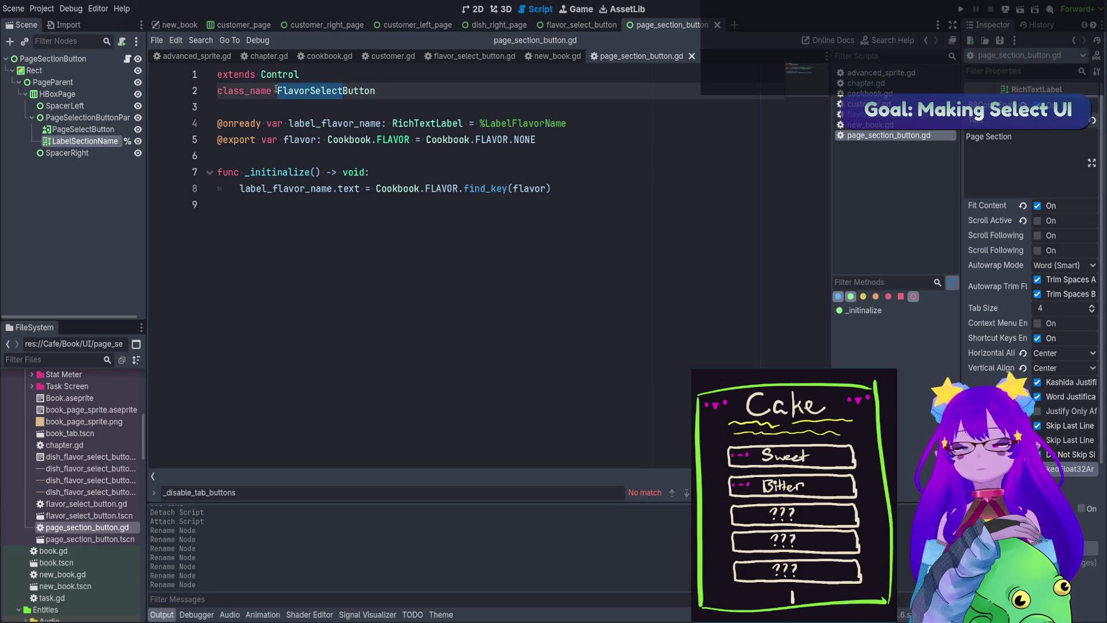
pyautogui.write('PageSect')
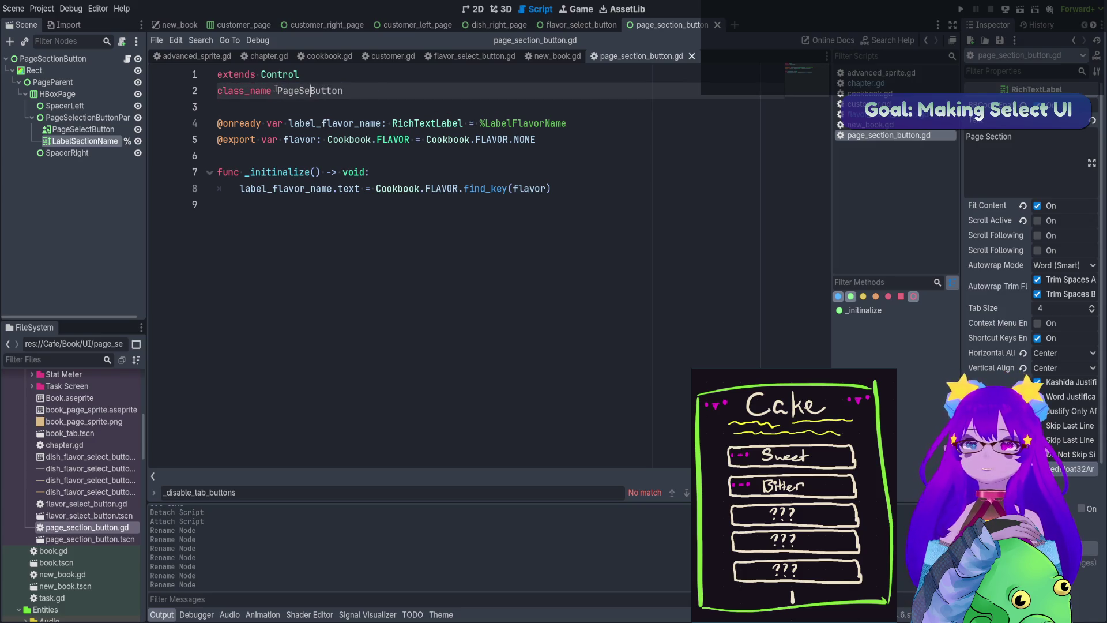
pyautogui.write('io')
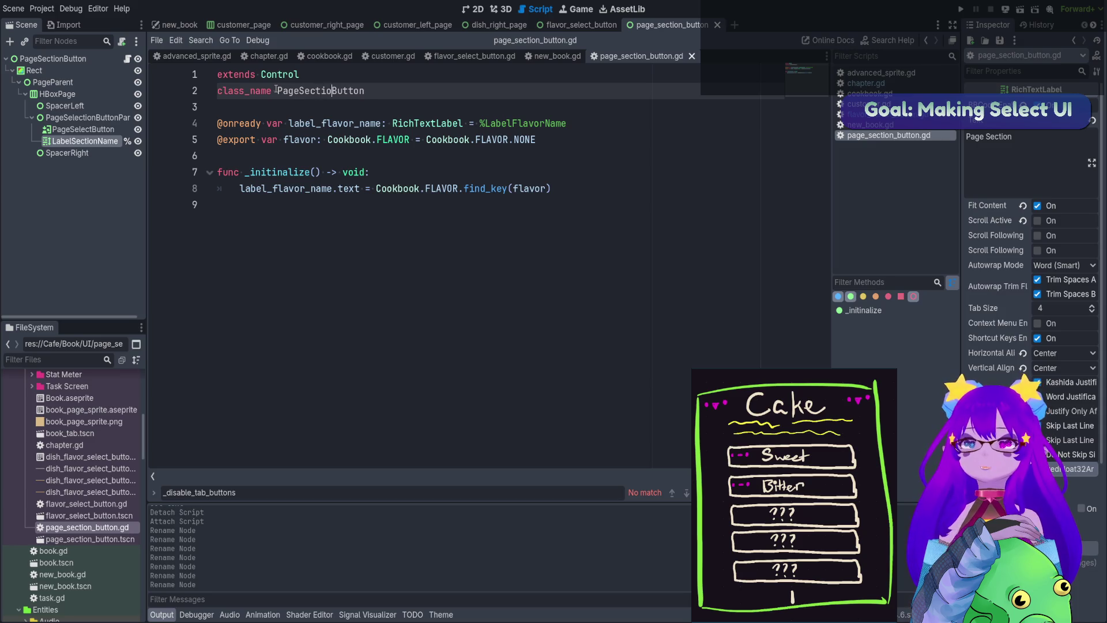
pyautogui.write('n')
pyautogui.click(552, 145)
pyautogui.hotkey('ctrl', 's')
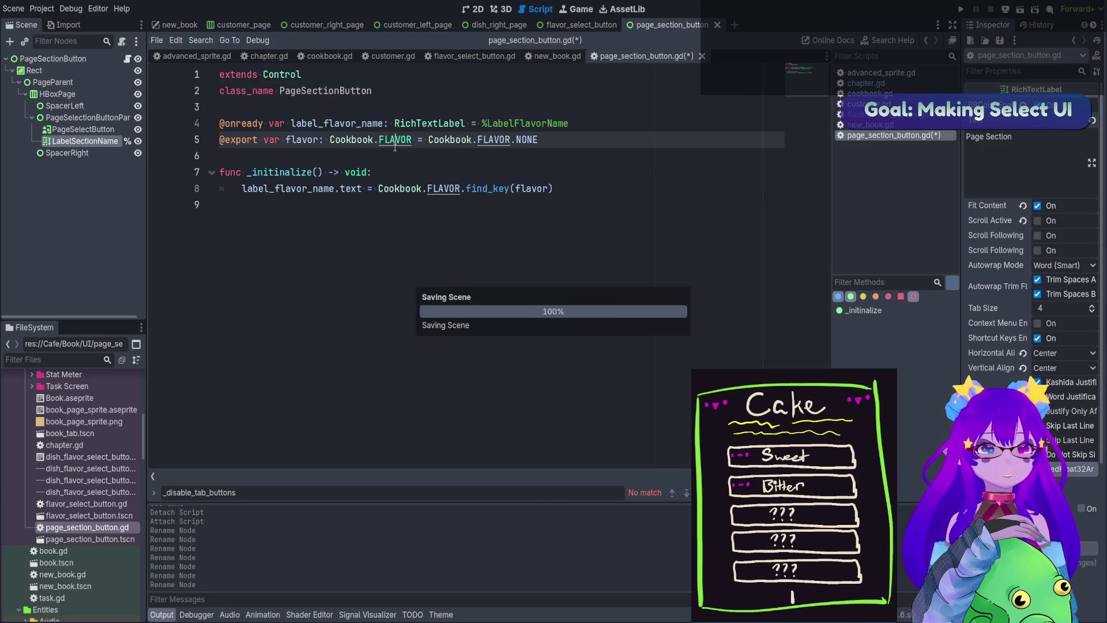
# Delete the exported flavor variable line, leaving a blank line 5.
pyautogui.moveTo(552, 144); pyautogui.dragTo(200, 143)
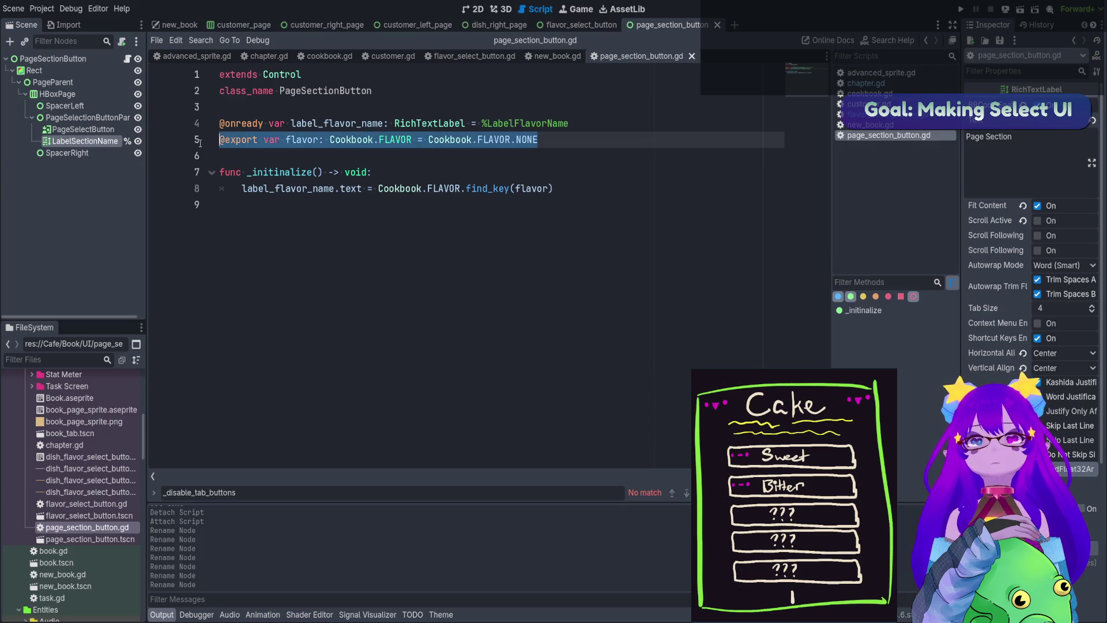
pyautogui.press('BackSpace')
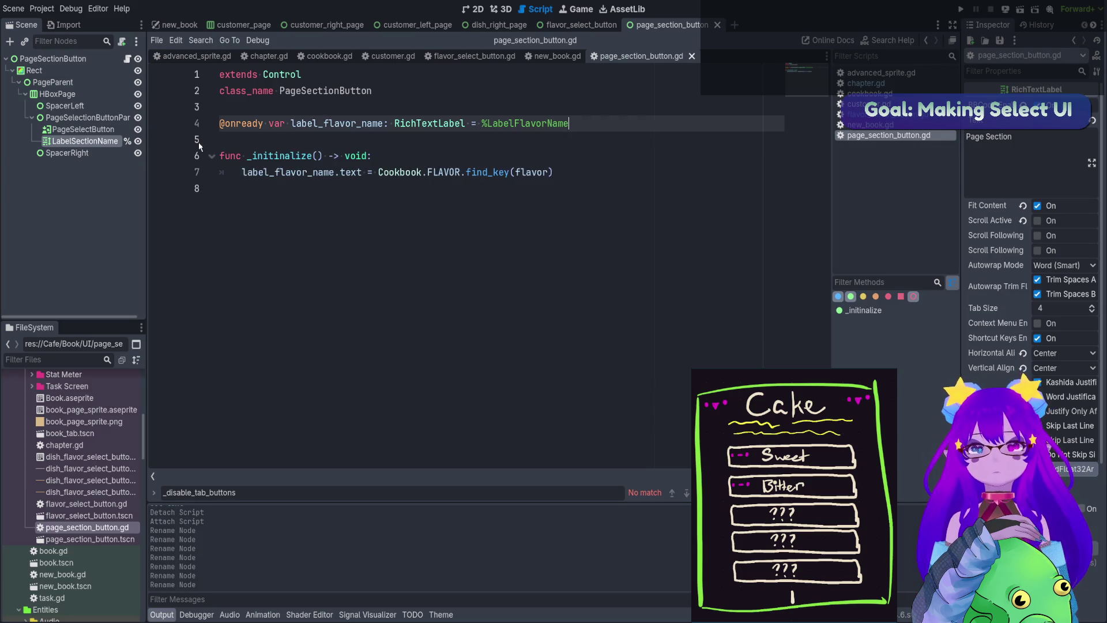
pyautogui.press('BackSpace')
pyautogui.click(276, 146)
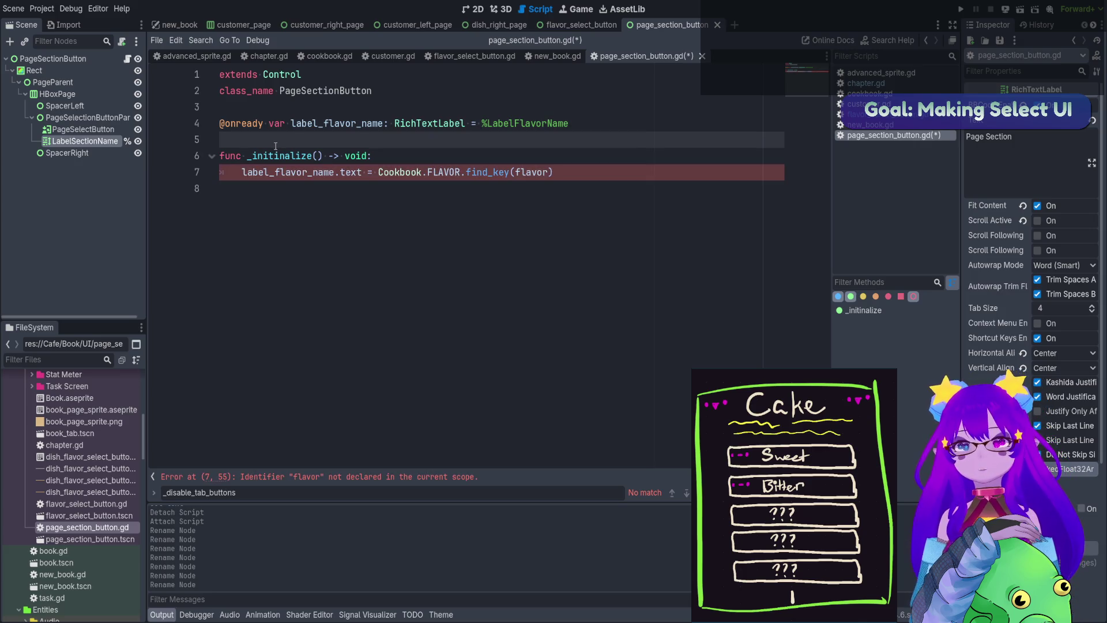
pyautogui.press('Return')
pyautogui.press('Up')
pyautogui.hotkey('ctrl', 's')
pyautogui.write('@export var')
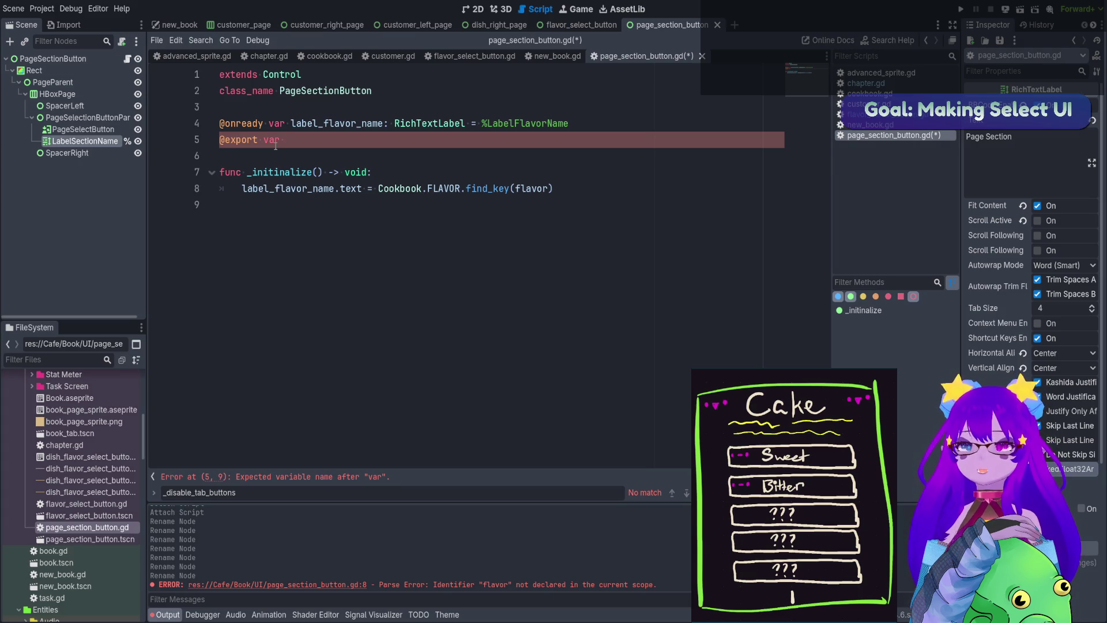
pyautogui.write('label_nam')
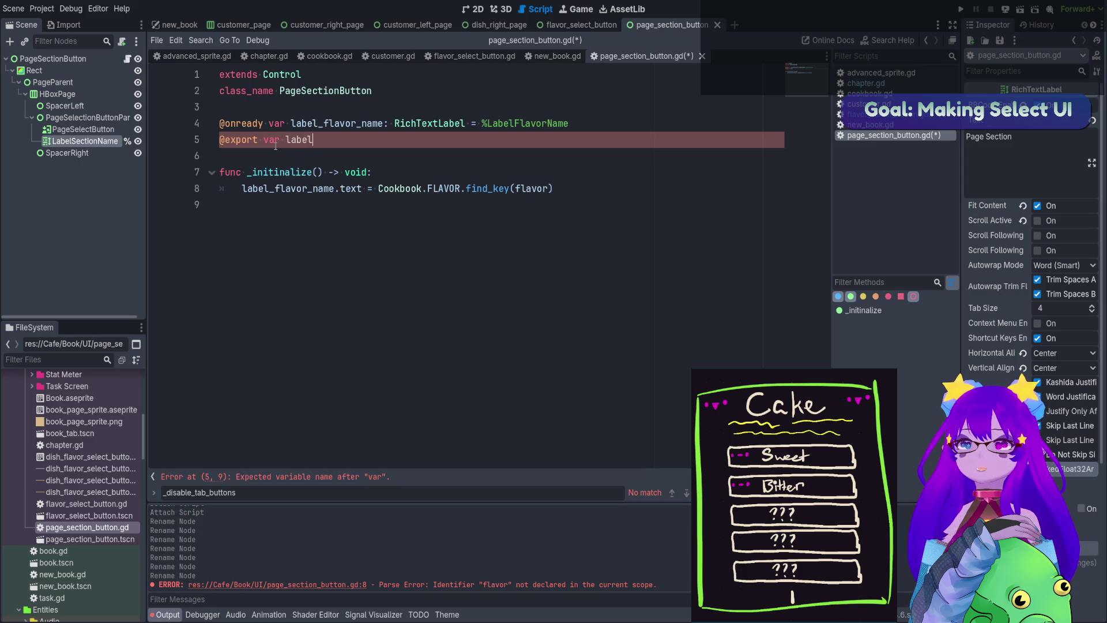
pyautogui.write('e: String')
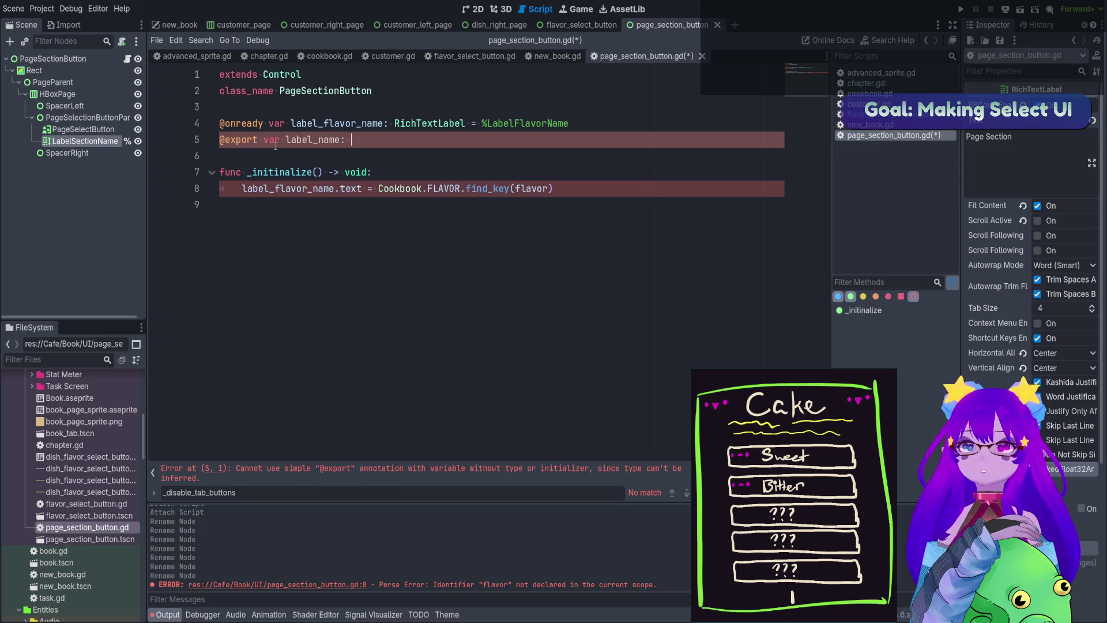
pyautogui.write(': "')
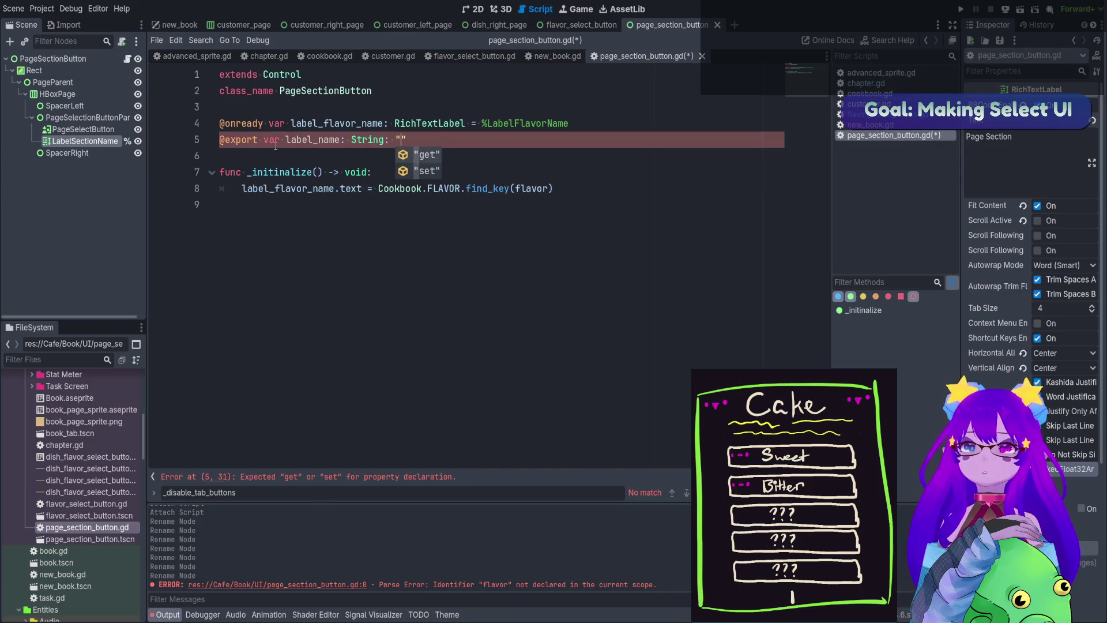
pyautogui.write('Page')
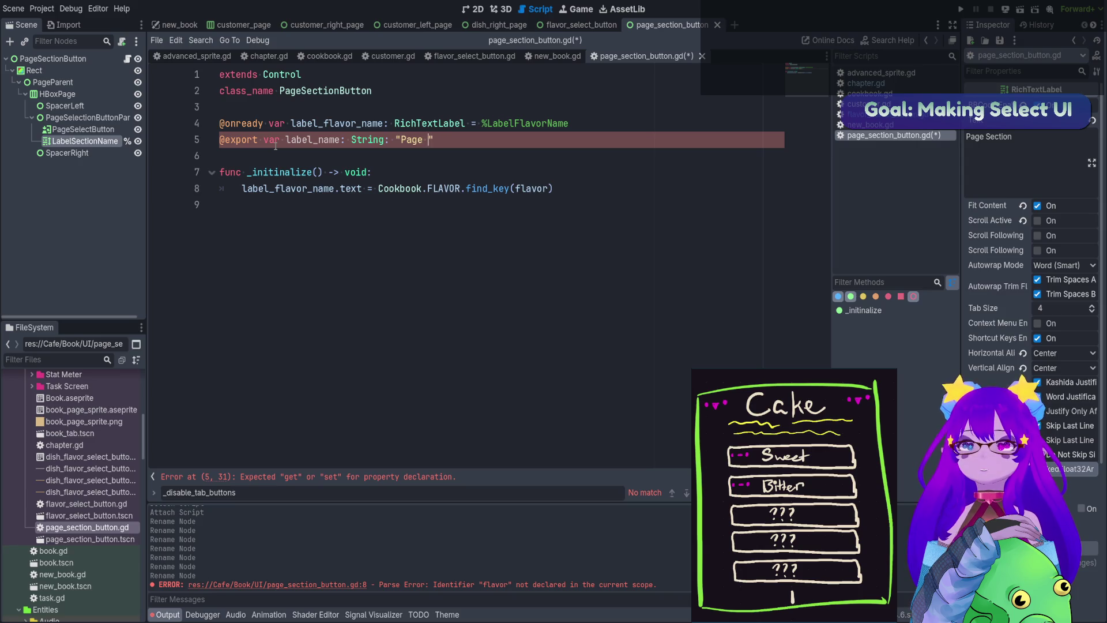
pyautogui.press('BackSpace')
pyautogui.press('BackSpace')
pyautogui.press('BackSpace')
pyautogui.write('N/')
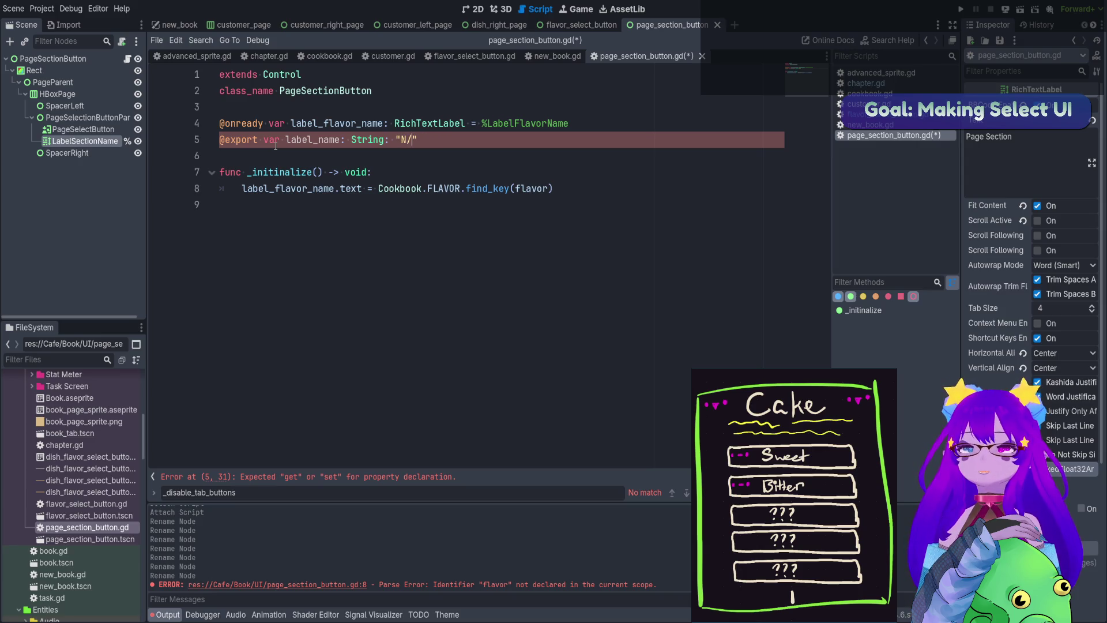
pyautogui.write('A')
pyautogui.hotkey('ctrl', 's')
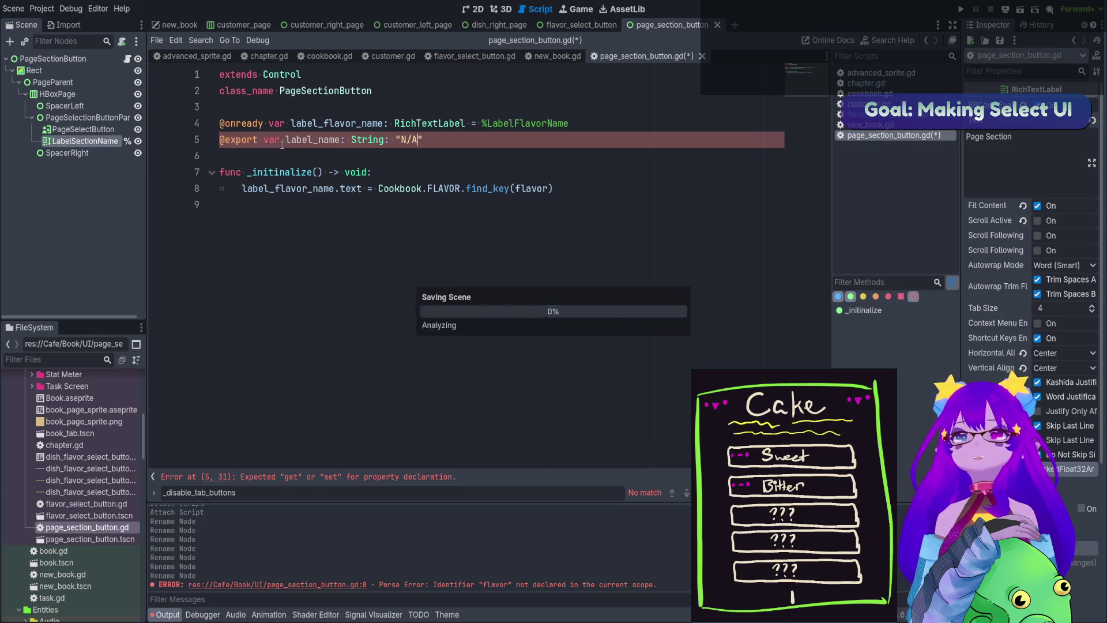
pyautogui.press('Down')
pyautogui.doubleClick(310, 139)
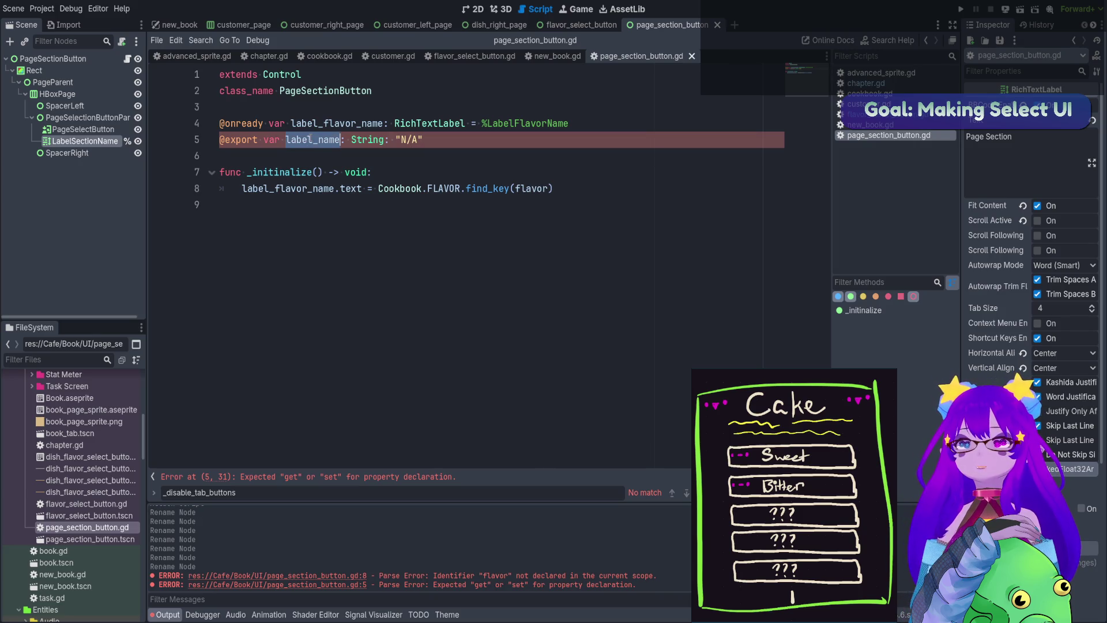
pyautogui.click(107, 147)
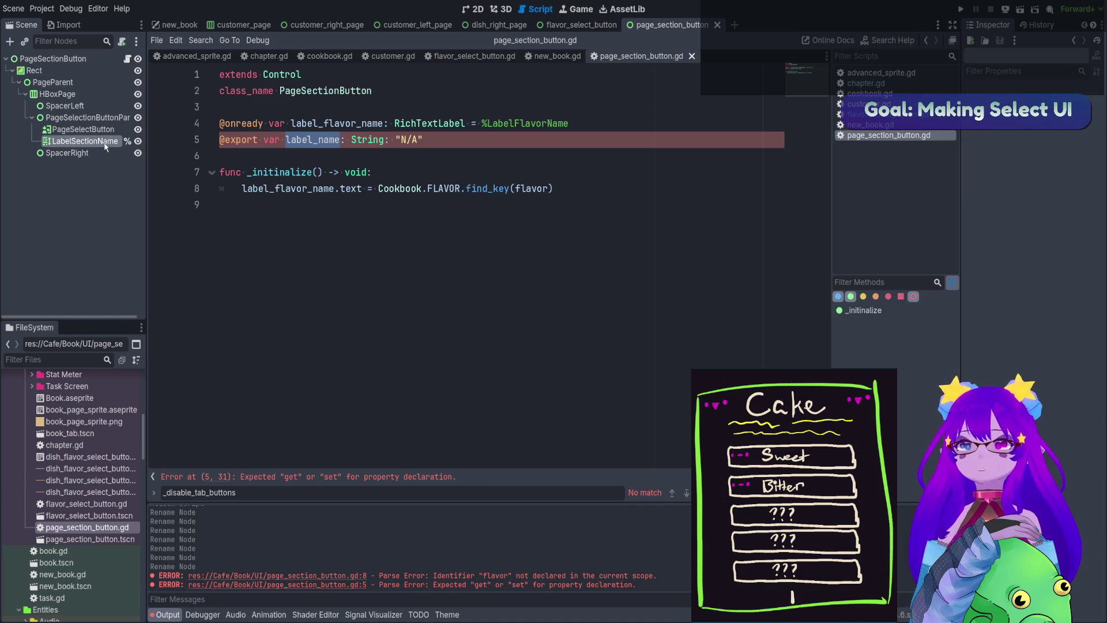
pyautogui.moveTo(106, 147); pyautogui.dragTo(346, 106)
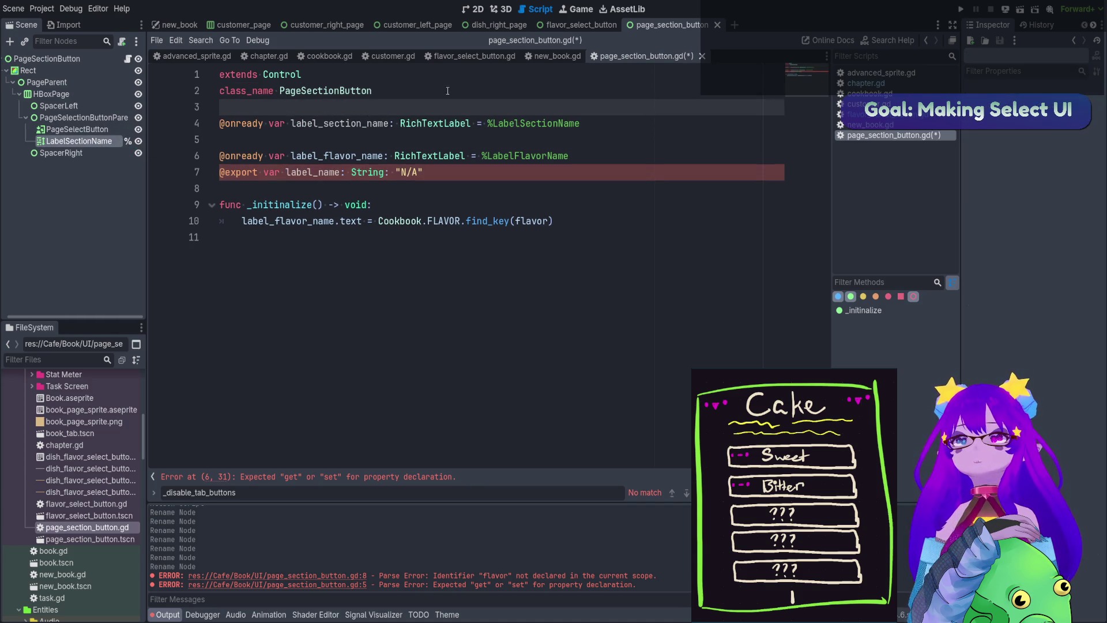
pyautogui.moveTo(404, 139)
pyautogui.mouseDown()
pyautogui.moveTo(576, 155)
pyautogui.moveTo(322, 157)
pyautogui.moveTo(612, 165)
pyautogui.moveTo(220, 172)
pyautogui.mouseUp()
pyautogui.press('BackSpace')
pyautogui.doubleClick(340, 124)
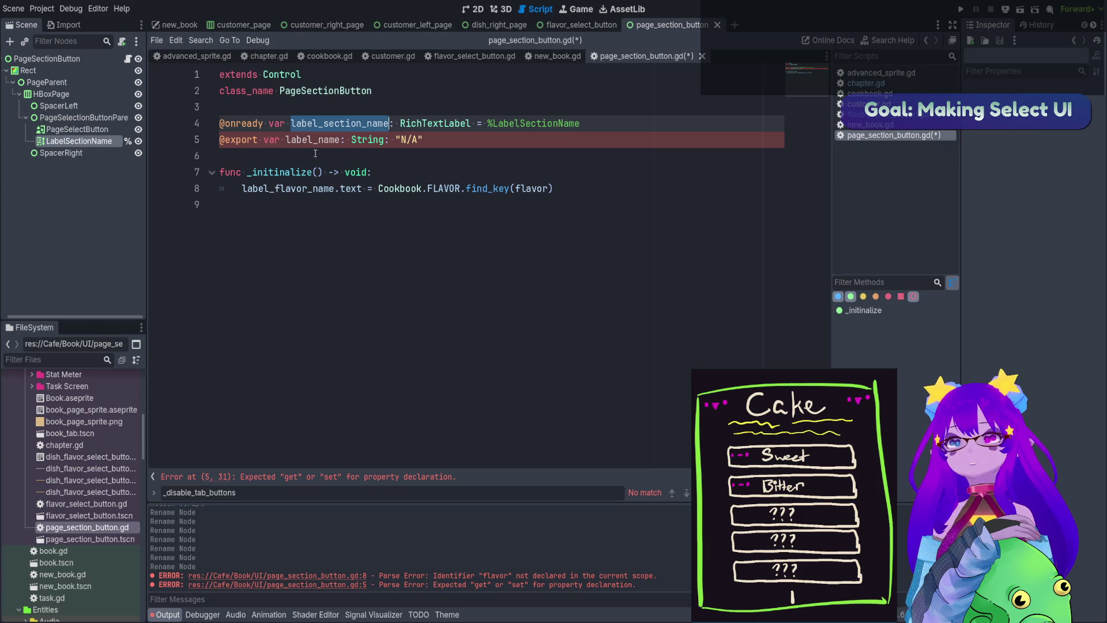
pyautogui.hotkey('ctrl', 'c')
pyautogui.doubleClick(265, 187)
pyautogui.hotkey('ctrl', 'v')
# Make _initialize set label_section_name.text to label_name and save the script.
pyautogui.doubleClick(324, 144)
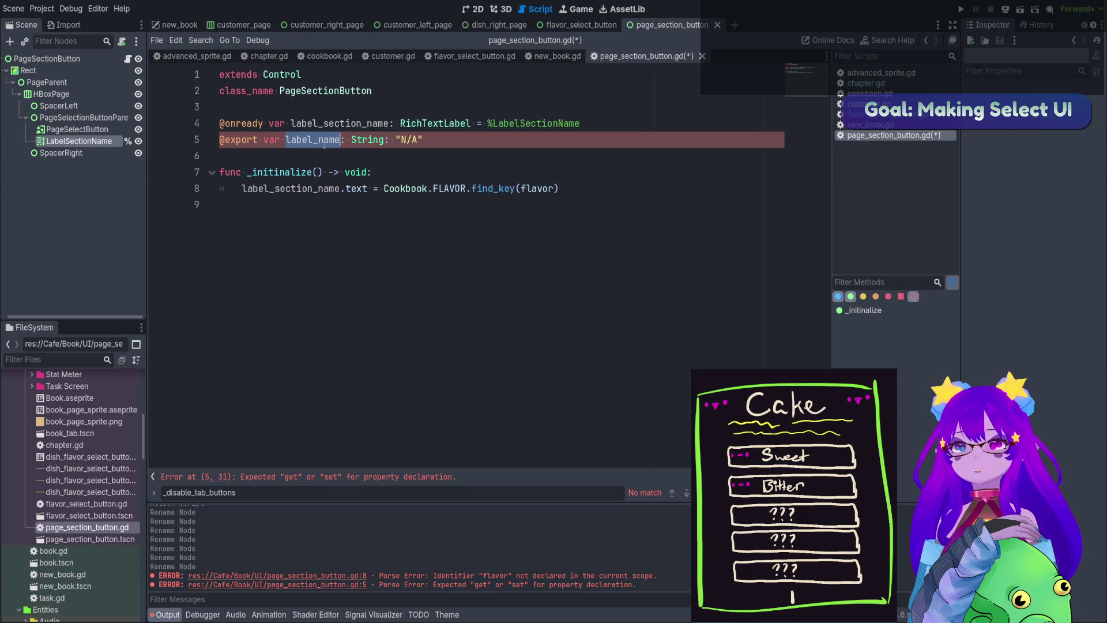
pyautogui.moveTo(558, 189); pyautogui.dragTo(381, 190)
pyautogui.hotkey('ctrl', 'v')
pyautogui.click(454, 160)
pyautogui.hotkey('ctrl', 's')
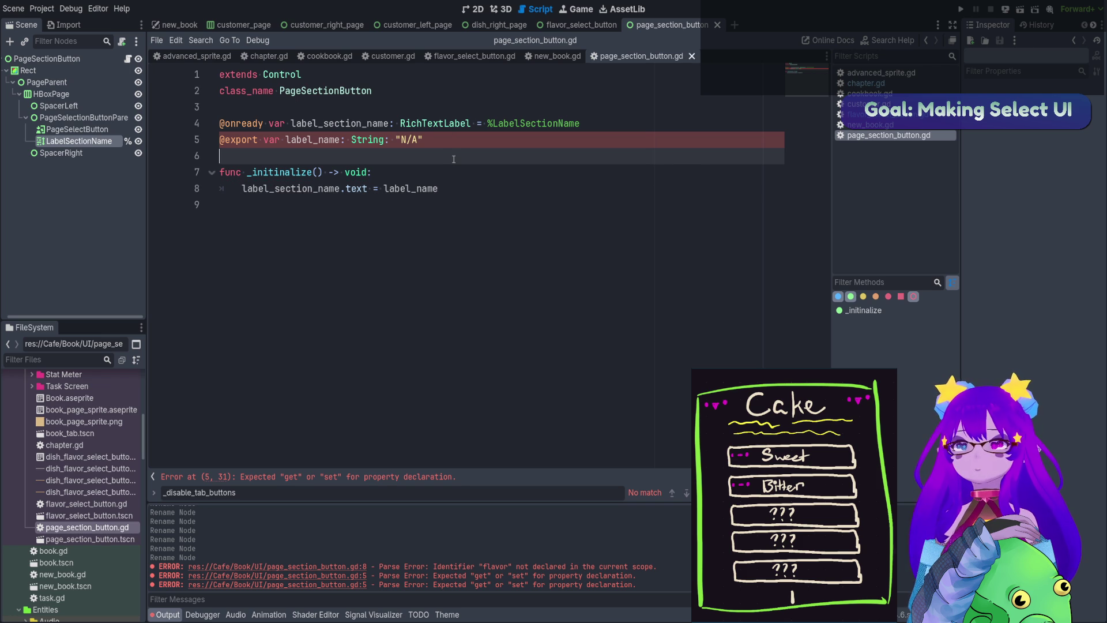
# Replace the stray colon on the label_name export line with '=' and save.
pyautogui.click(390, 139)
pyautogui.press('BackSpace')
pyautogui.write('=')
pyautogui.click(362, 189)
pyautogui.hotkey('ctrl', 's')
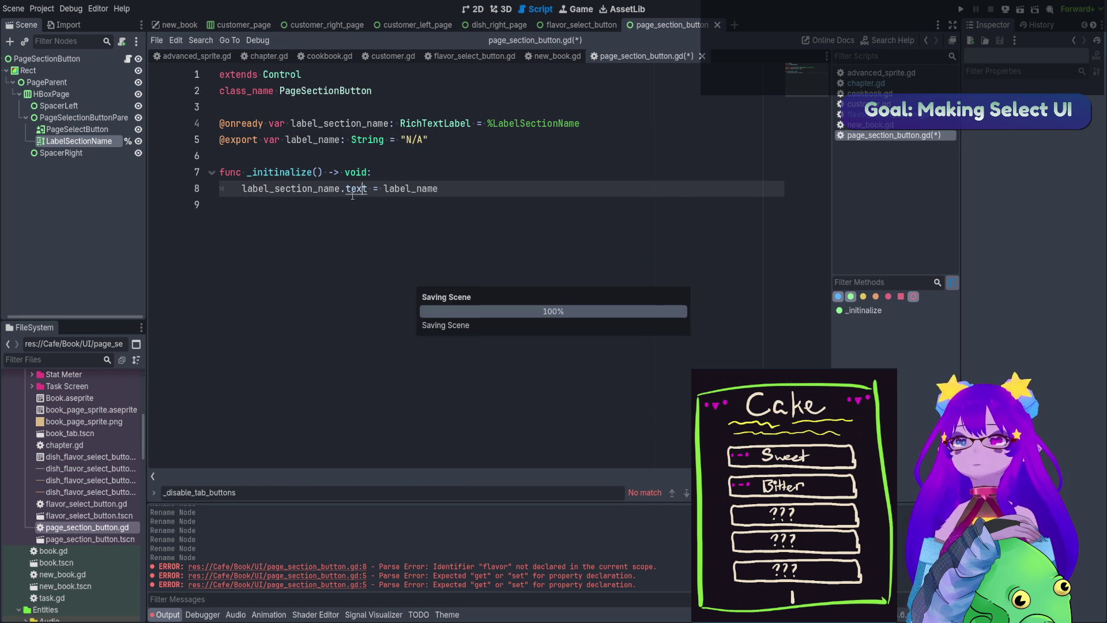
pyautogui.hotkey('ctrl', 's')
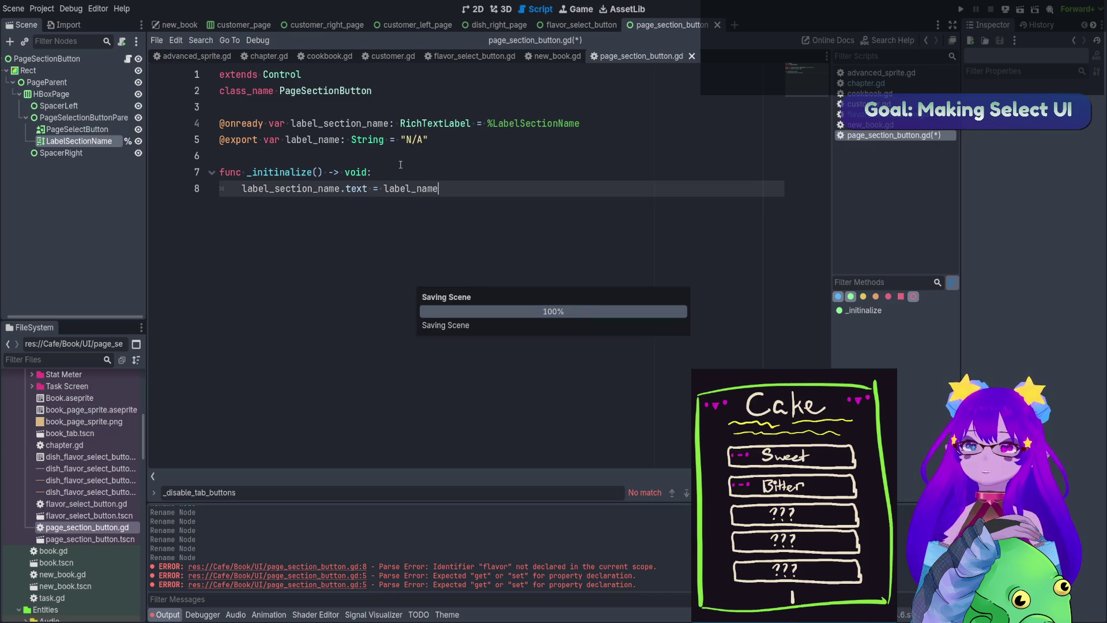
pyautogui.click(87, 61)
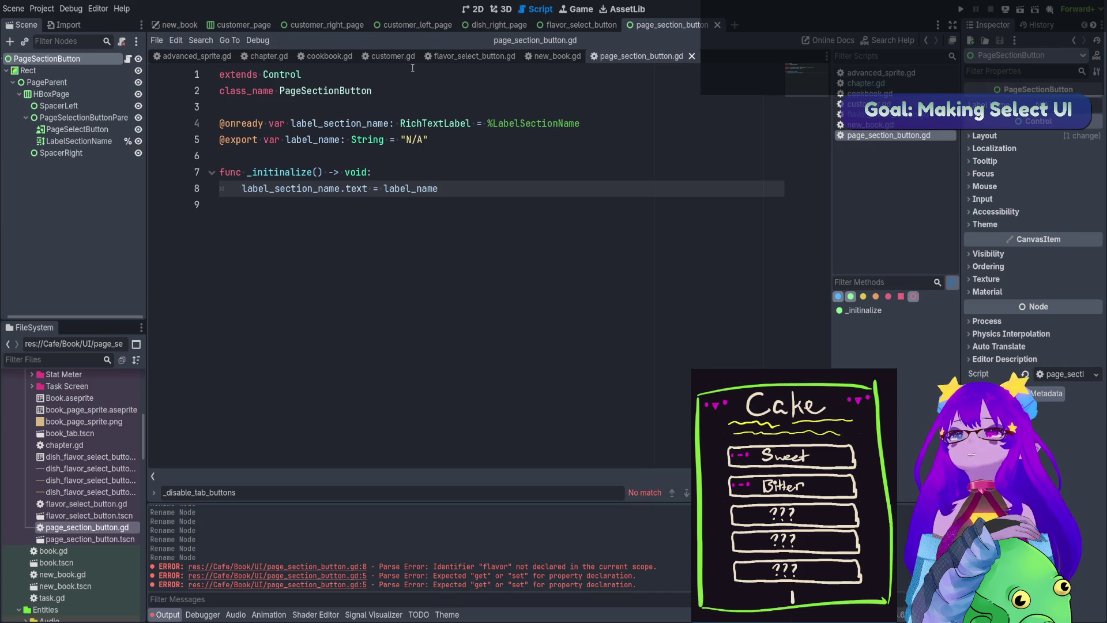
# Make flavor_select_button.gd extend PageSectionButton instead of Control, and save it.
pyautogui.hotkey('ctrl', 's')
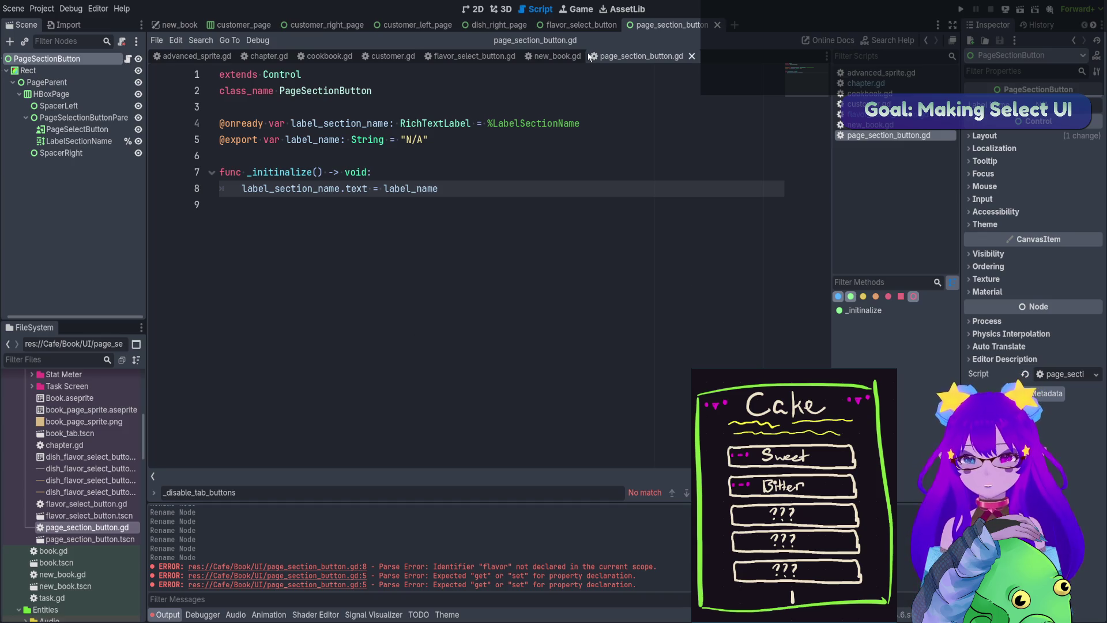
pyautogui.click(565, 28)
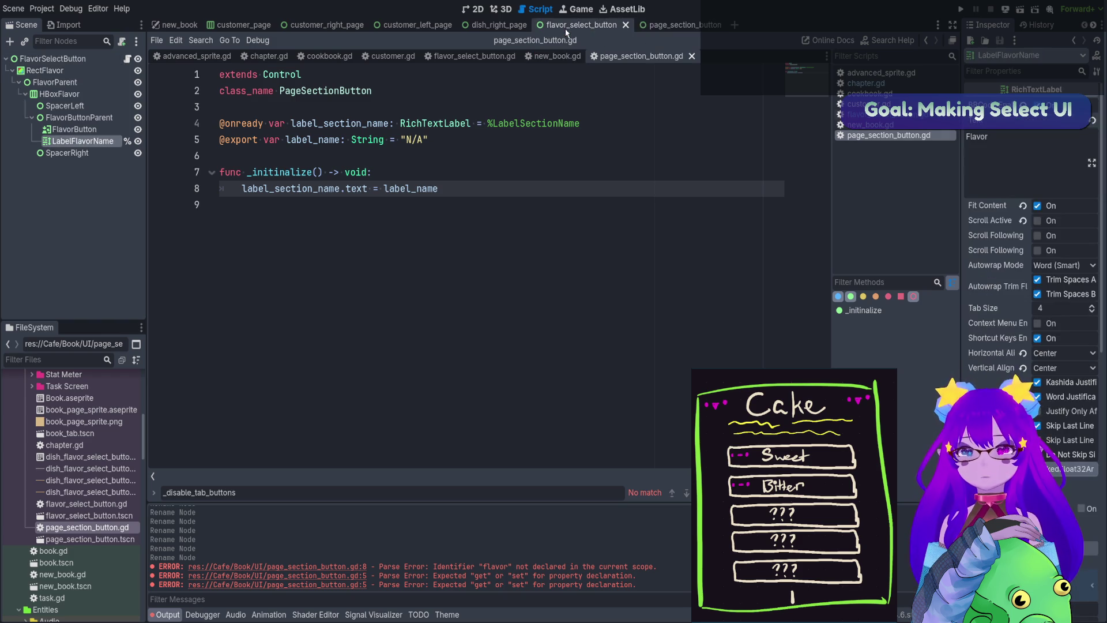
pyautogui.click(128, 60)
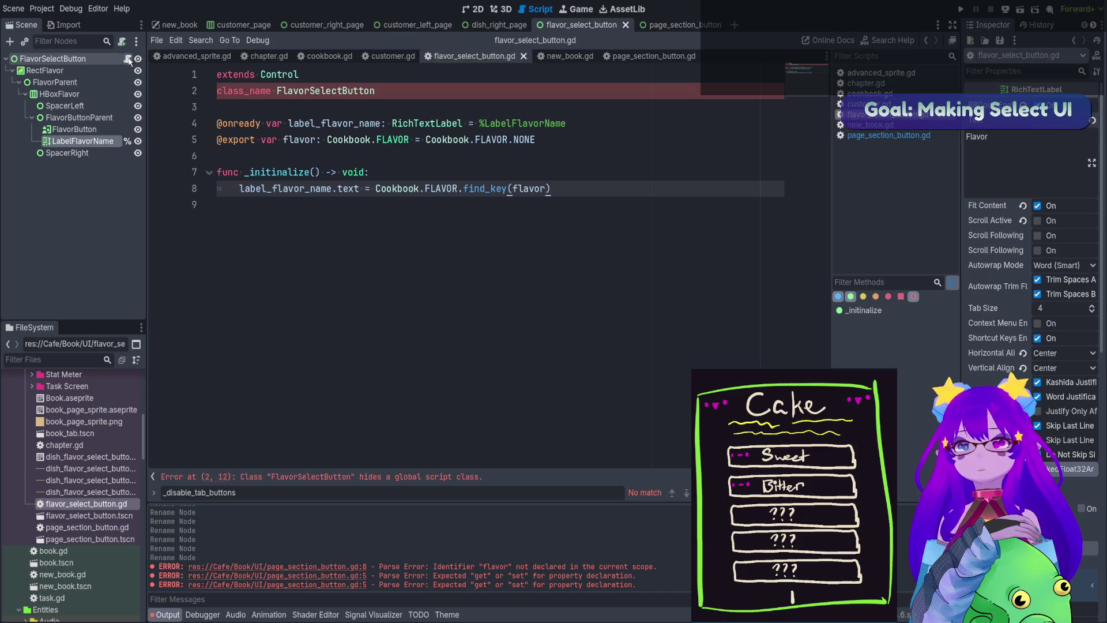
pyautogui.doubleClick(364, 92)
pyautogui.doubleClick(282, 75)
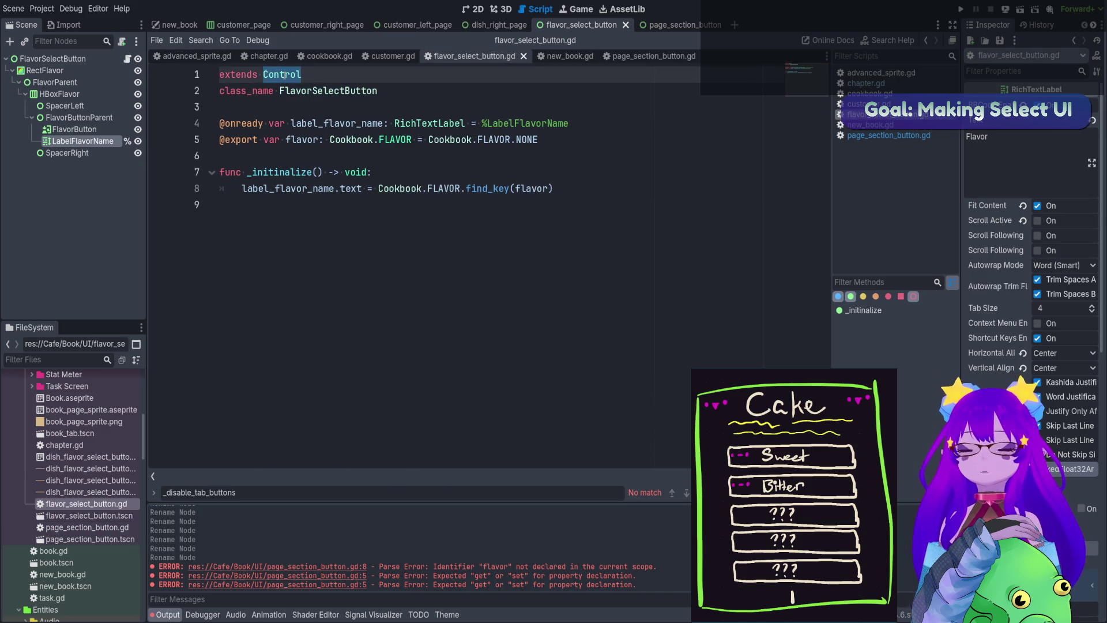
pyautogui.write('Pa')
pyautogui.press('Down')
pyautogui.press('Down')
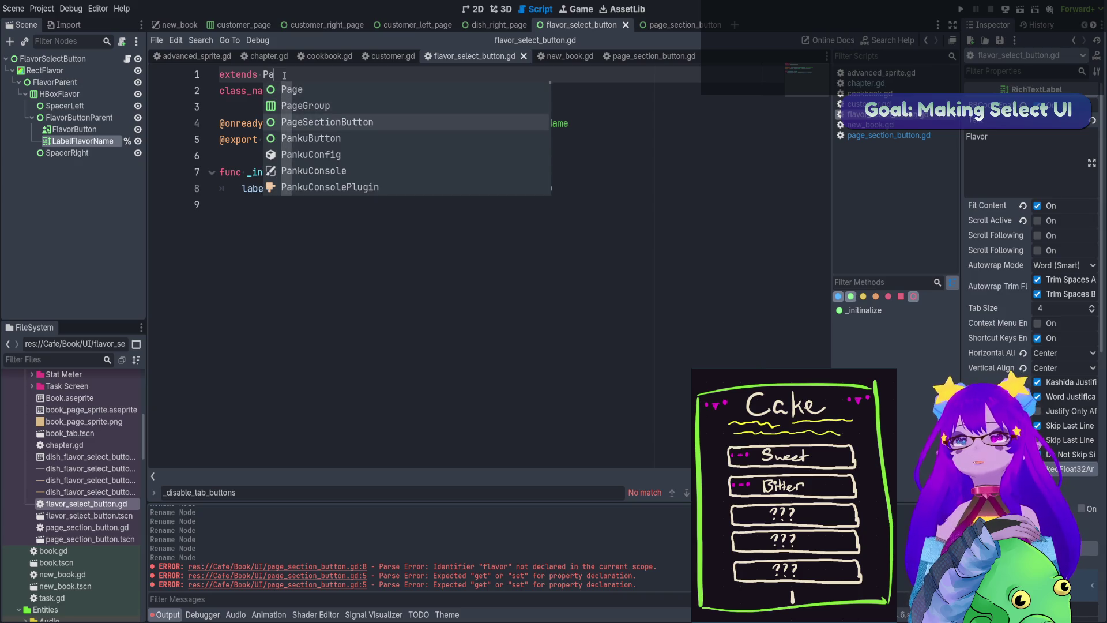
pyautogui.press('Return')
pyautogui.hotkey('ctrl', 's')
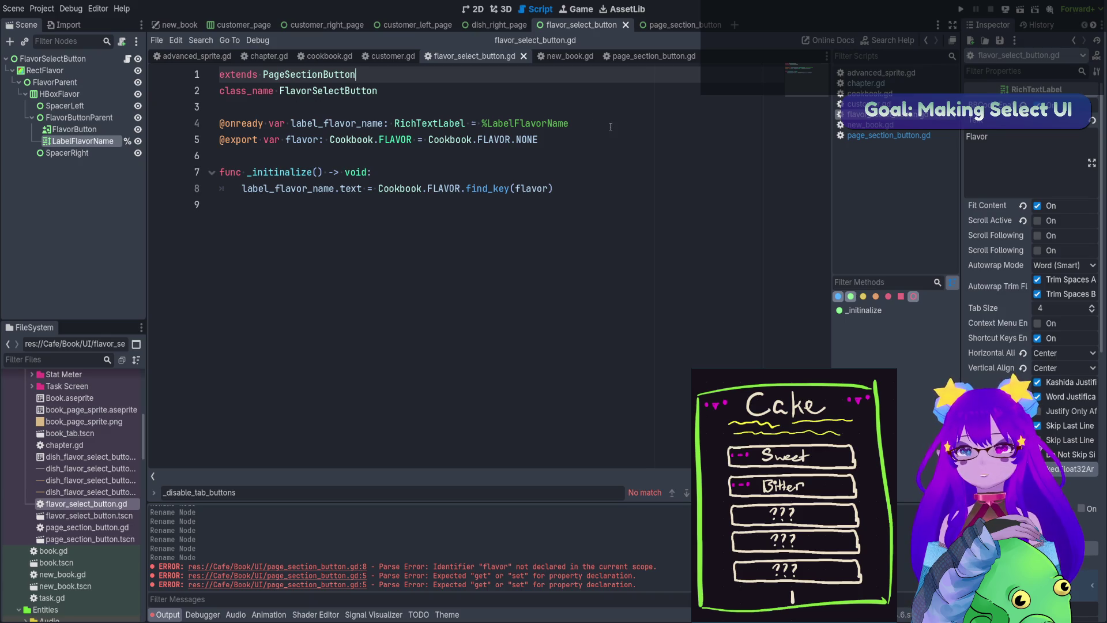
pyautogui.moveTo(607, 123); pyautogui.dragTo(195, 123)
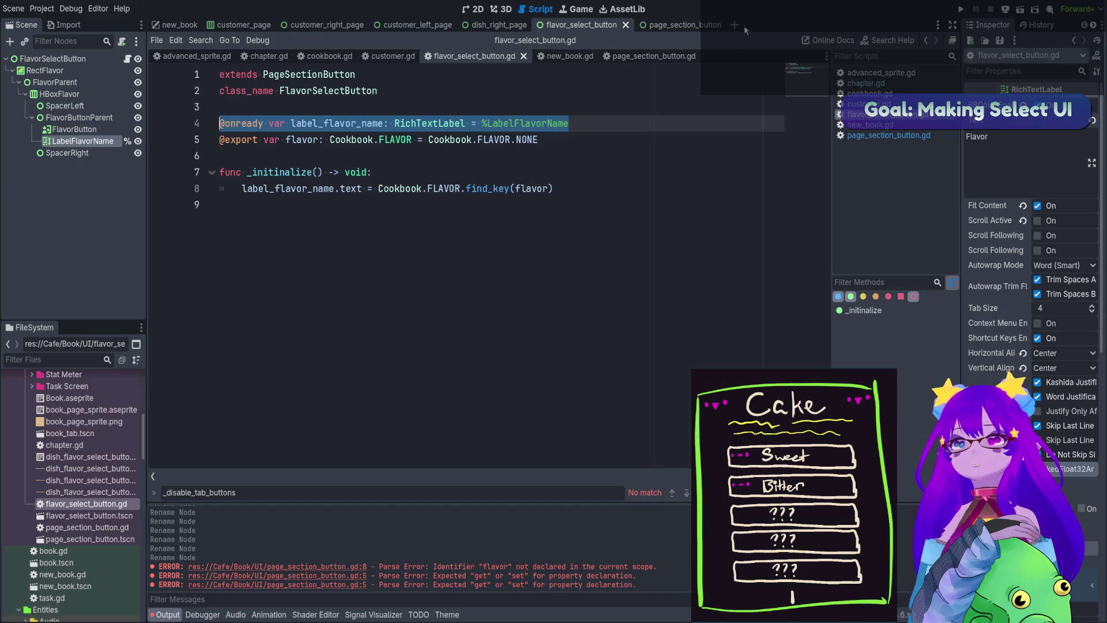
pyautogui.click(664, 29)
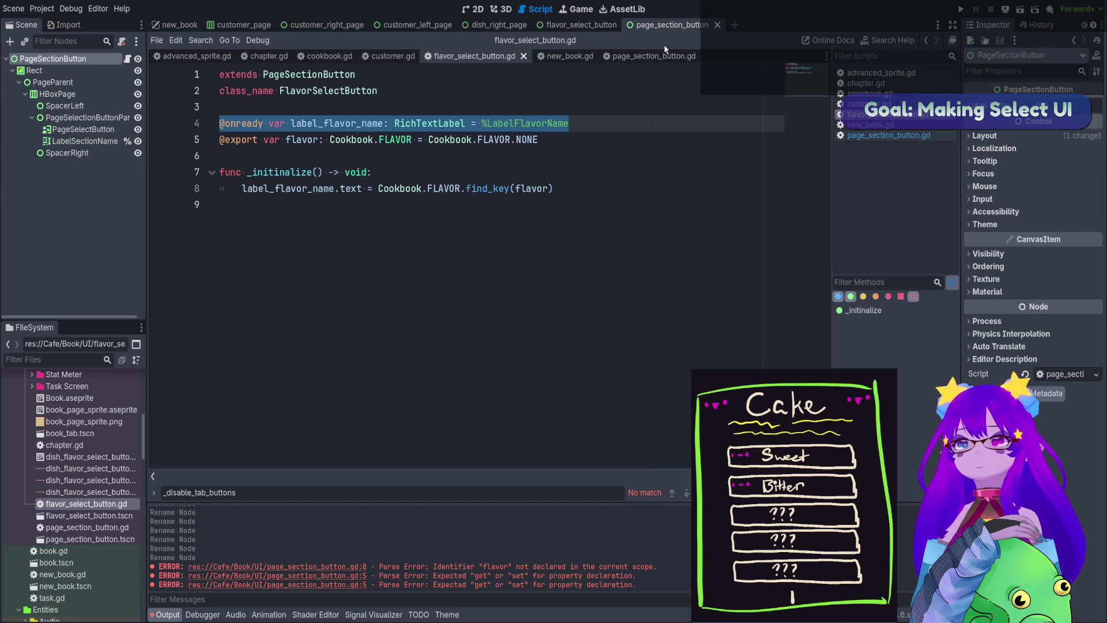
# Rename the flavor_select_button scene's label node to LabelSectionName and save the scene.
pyautogui.click(128, 59)
pyautogui.click(611, 119)
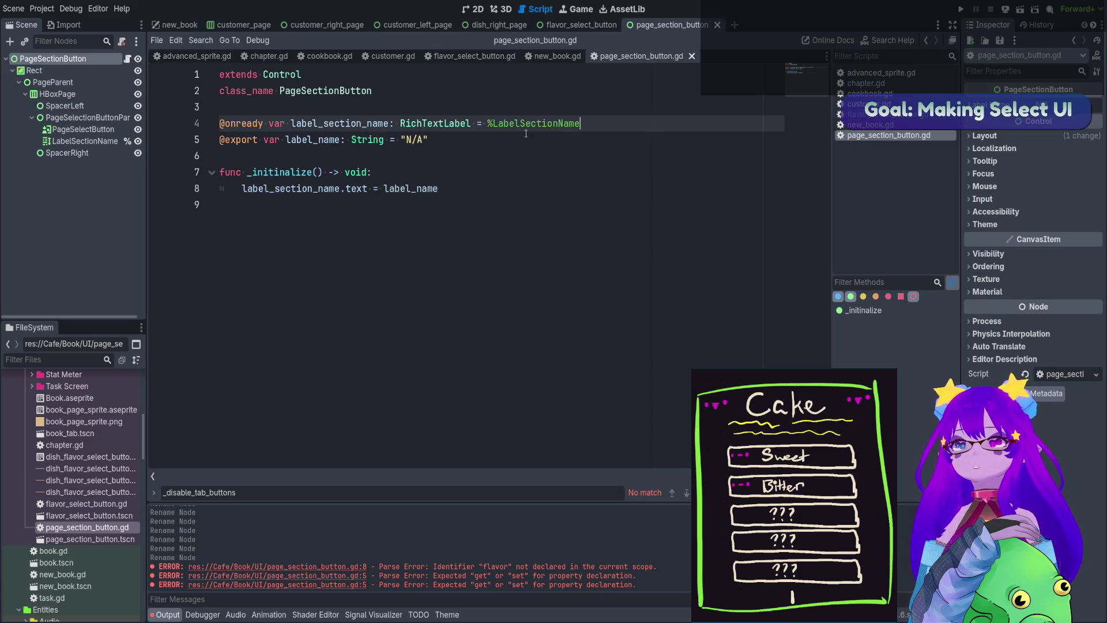
pyautogui.click(116, 142)
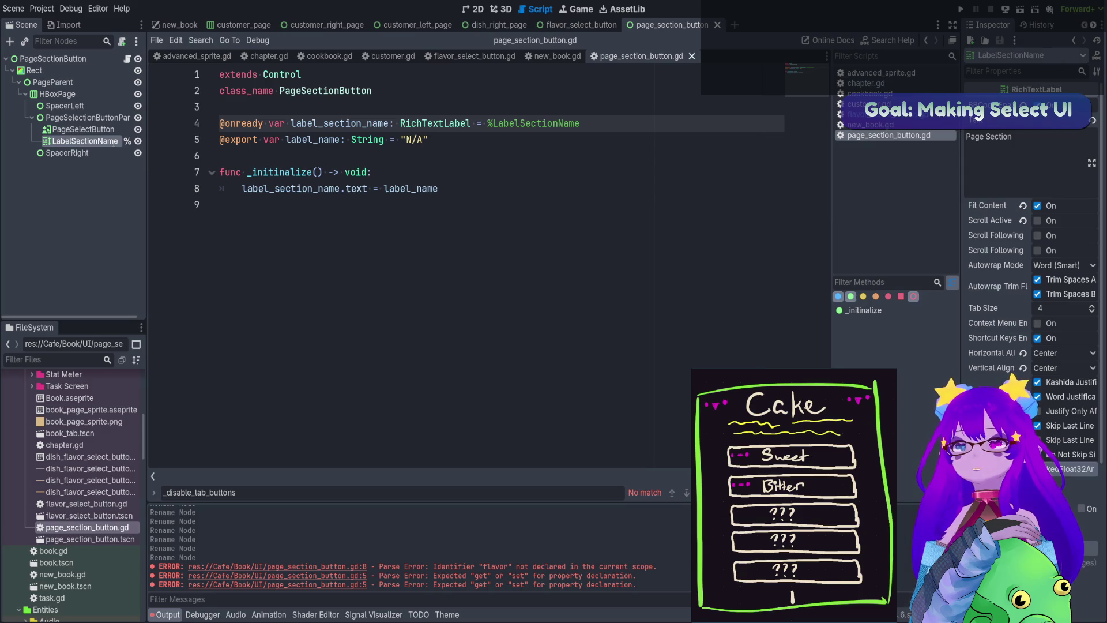
pyautogui.click(581, 25)
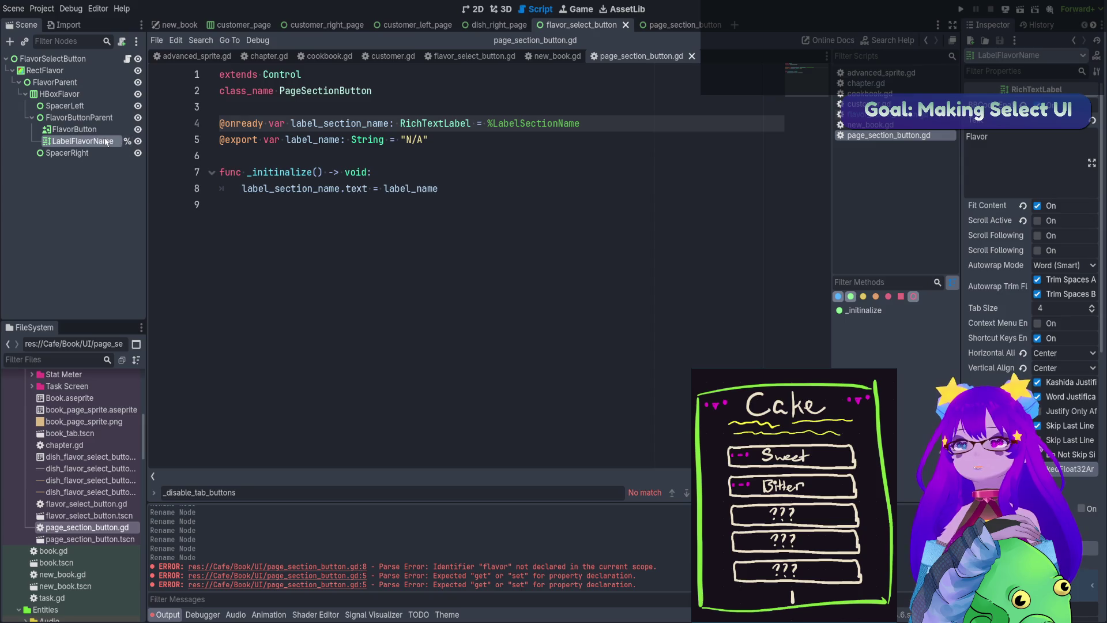
pyautogui.write('LabelSectionName')
pyautogui.press('Return')
pyautogui.hotkey('ctrl', 's')
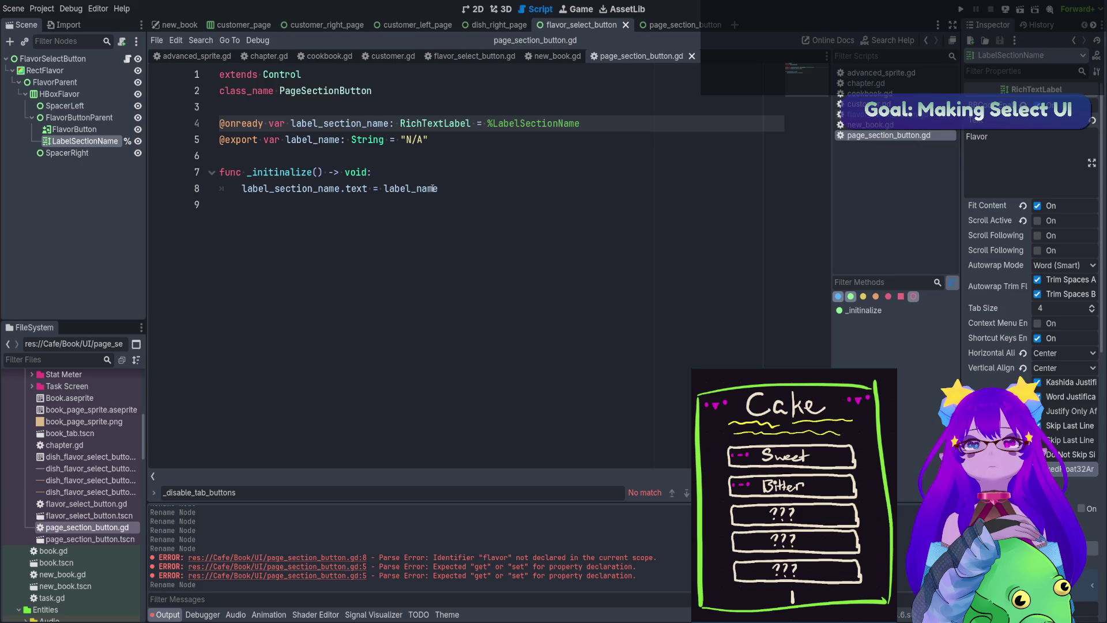
# Set label_flavor_name.text to Cookbook.FLAVOR.find_key(flavor) in _initialize and save flavor_select_button.gd.
pyautogui.click(475, 207)
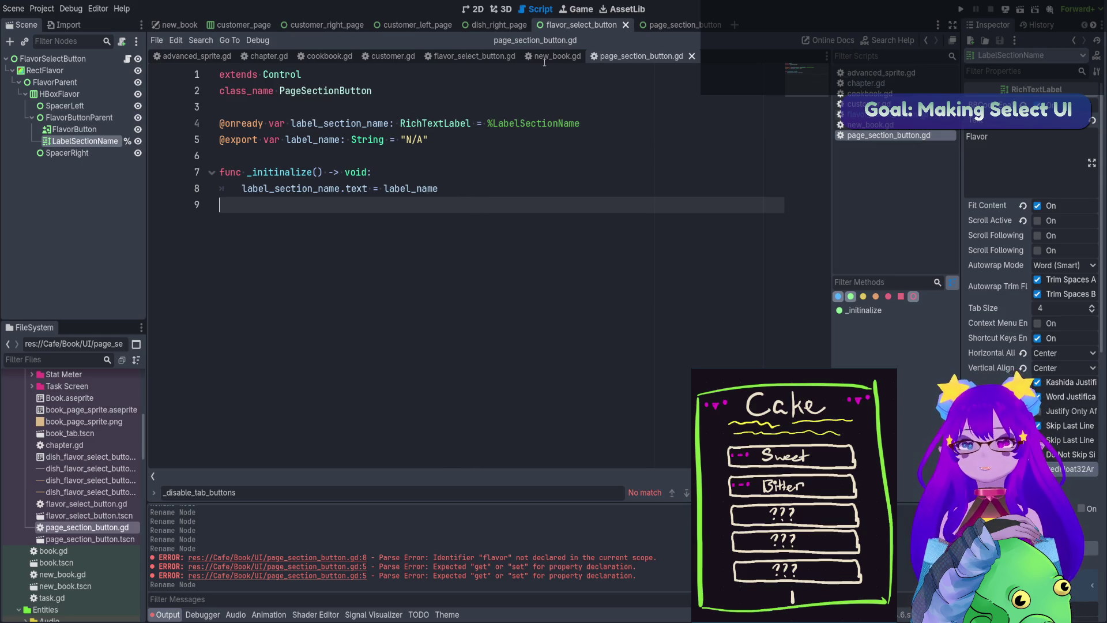
pyautogui.click(126, 59)
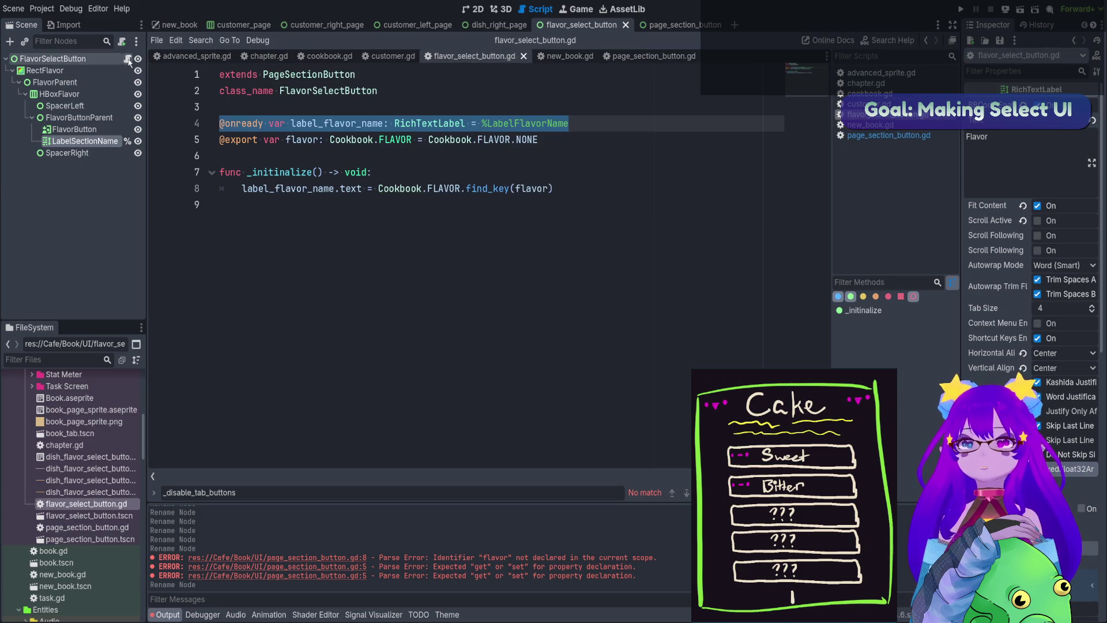
pyautogui.click(322, 172)
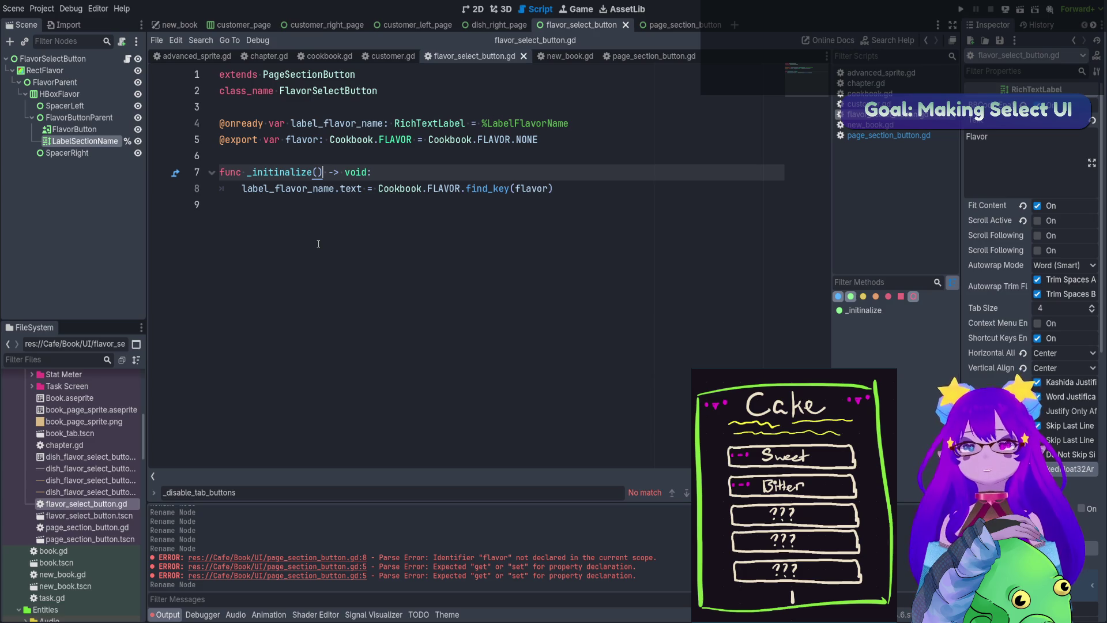
pyautogui.doubleClick(313, 190)
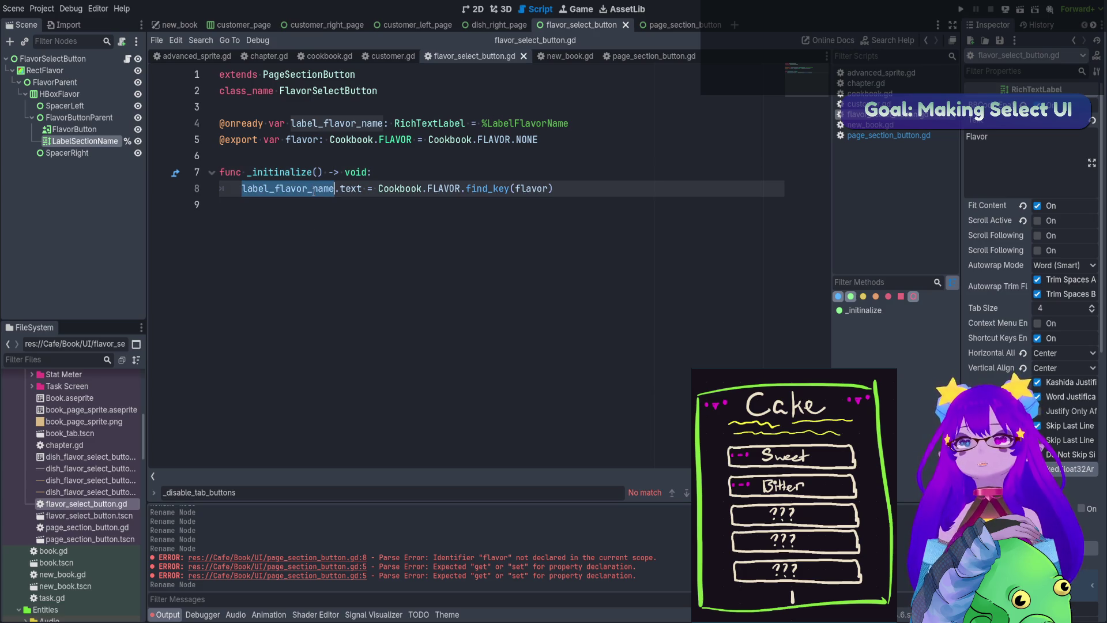
pyautogui.click(327, 233)
pyautogui.hotkey('ctrl', 's')
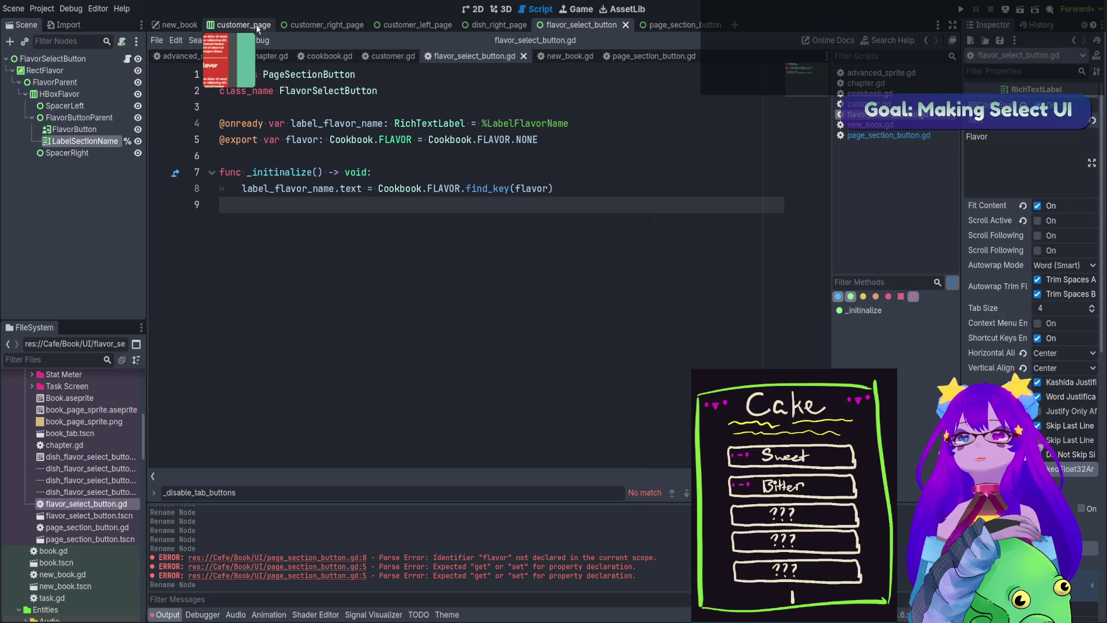
pyautogui.click(178, 26)
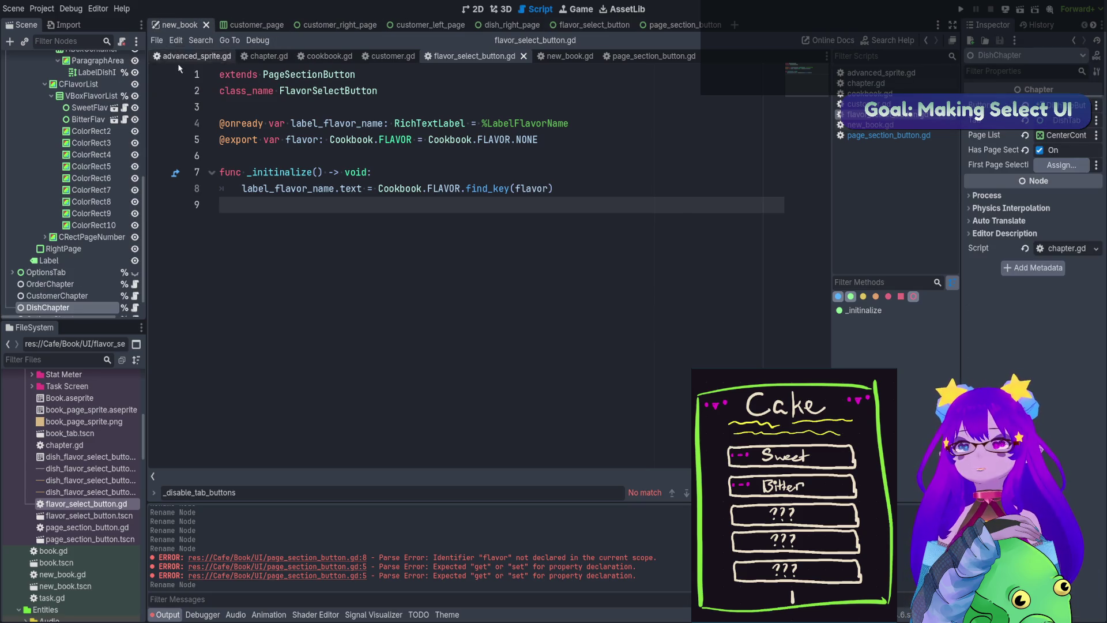
# In chapter.gd, type first_page_selection as PageSectionButton, placed directly under has_page_sections, and save.
pyautogui.click(134, 308)
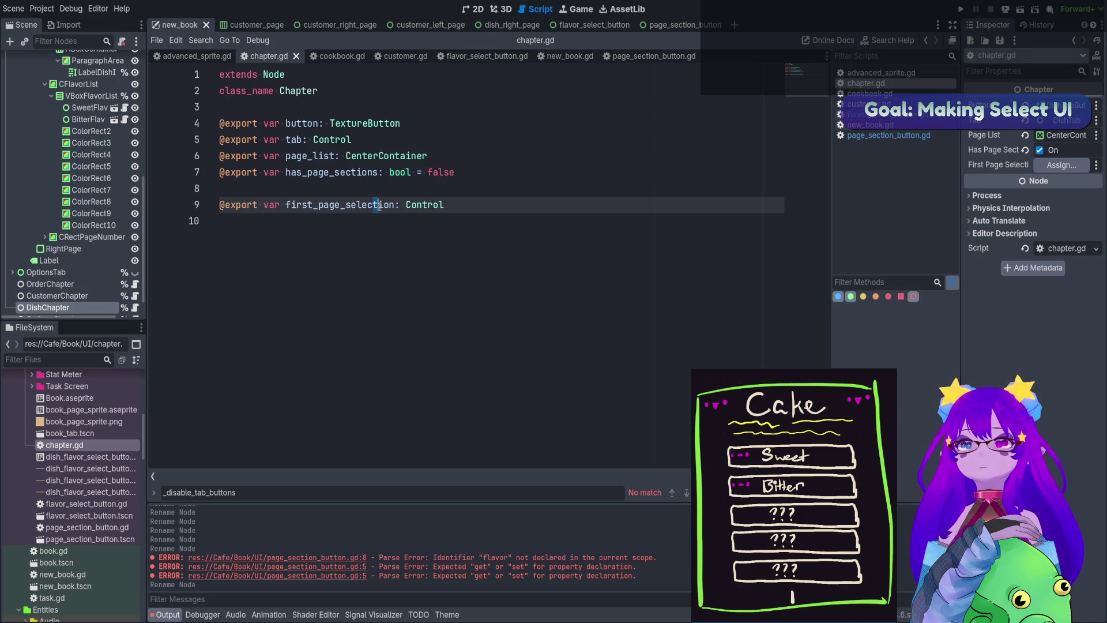
pyautogui.doubleClick(424, 206)
pyautogui.write('Pa')
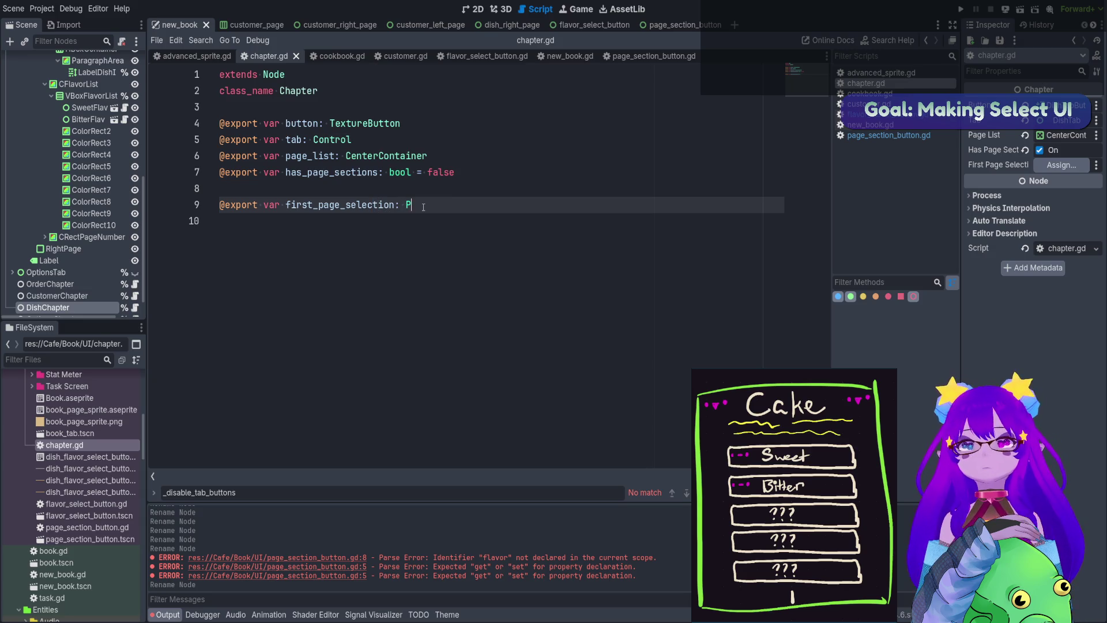
pyautogui.press('Down')
pyautogui.press('Down')
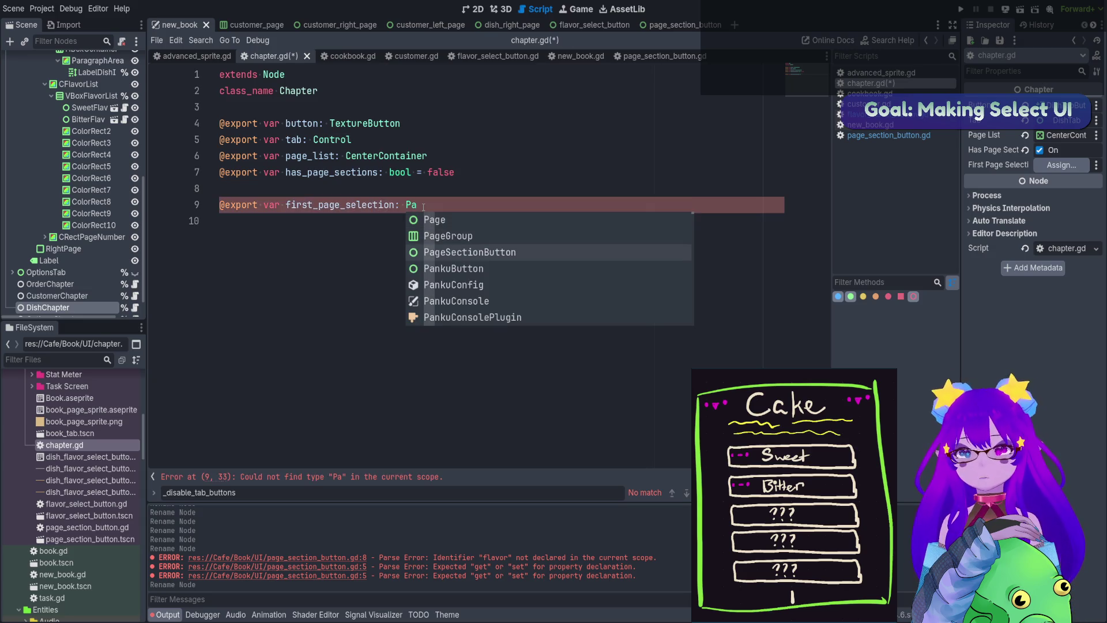
pyautogui.press('Return')
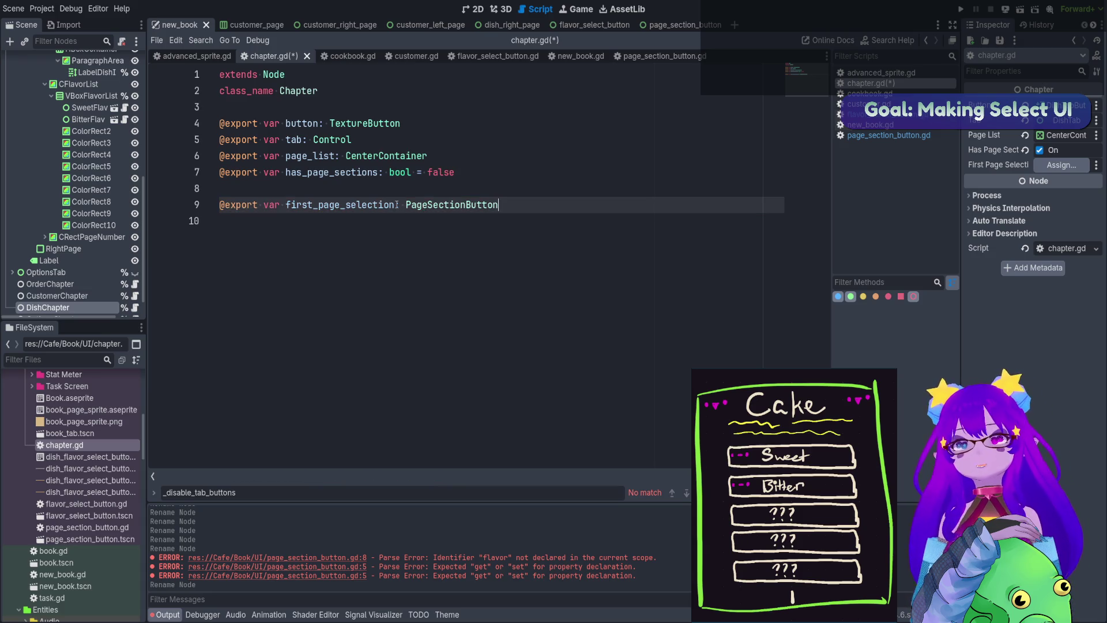
pyautogui.click(444, 156)
pyautogui.press('Return')
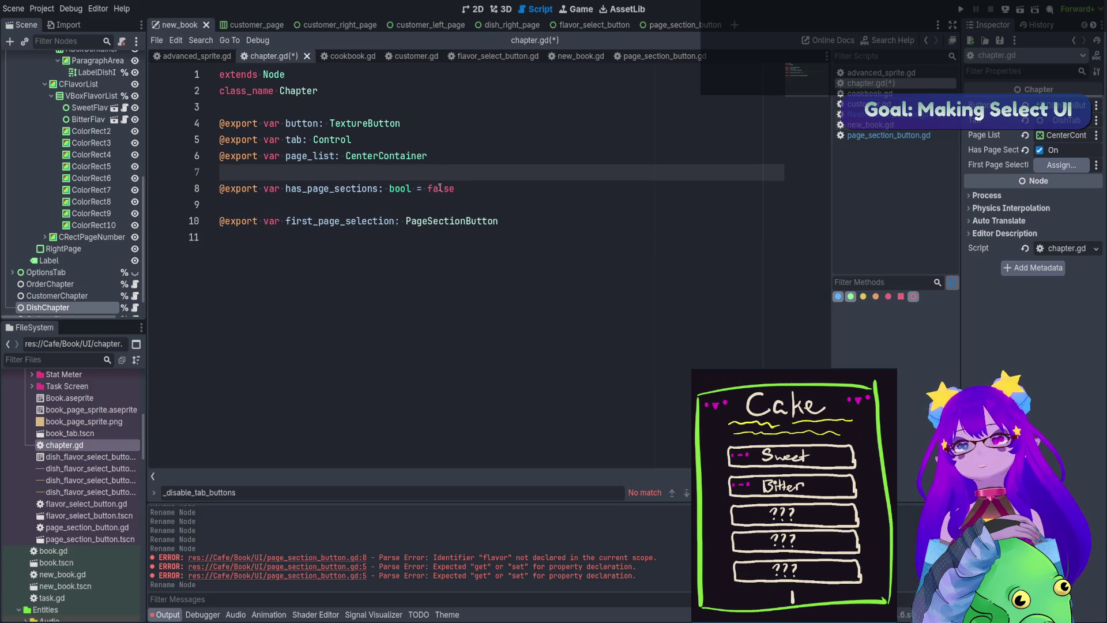
pyautogui.press('Down')
pyautogui.press('Down')
pyautogui.press('BackSpace')
pyautogui.press('Down')
pyautogui.press('Down')
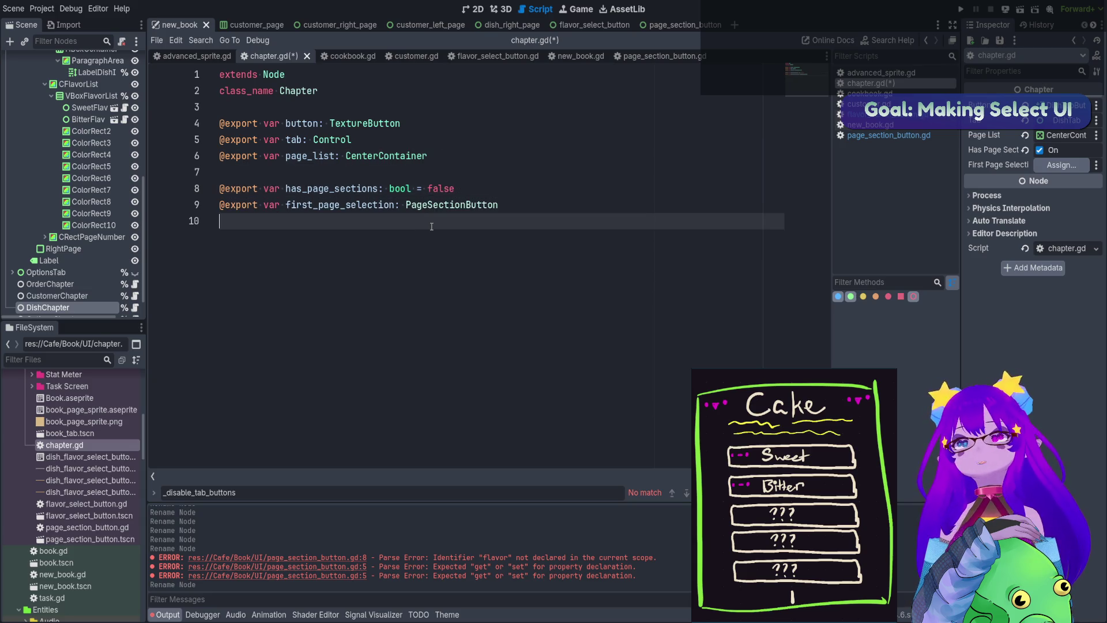
pyautogui.press('BackSpace')
pyautogui.hotkey('ctrl', 's')
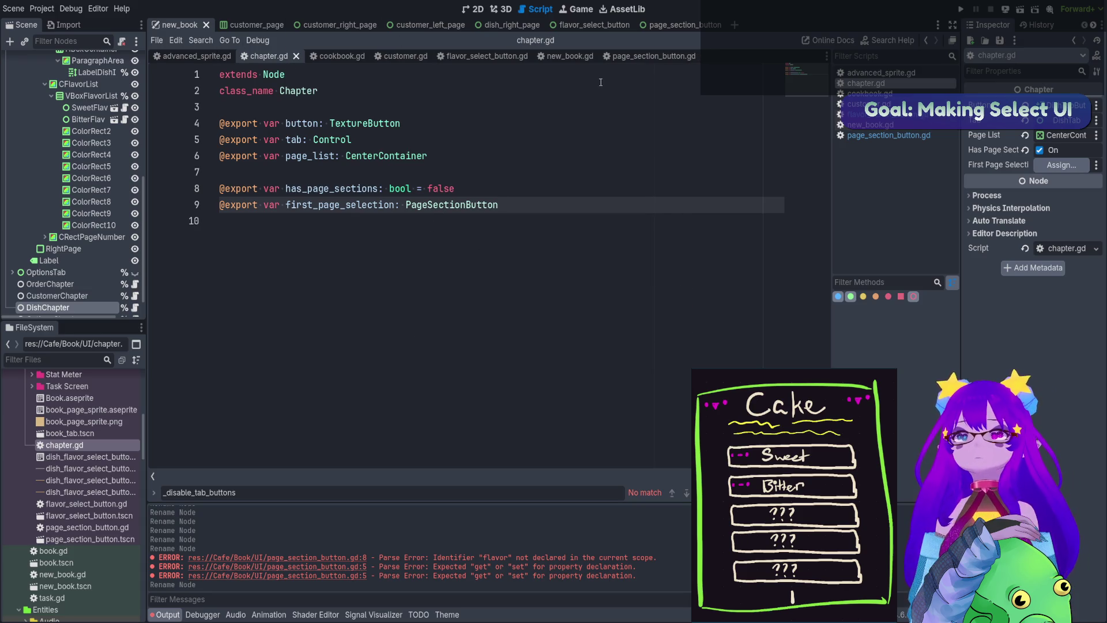
pyautogui.click(428, 169)
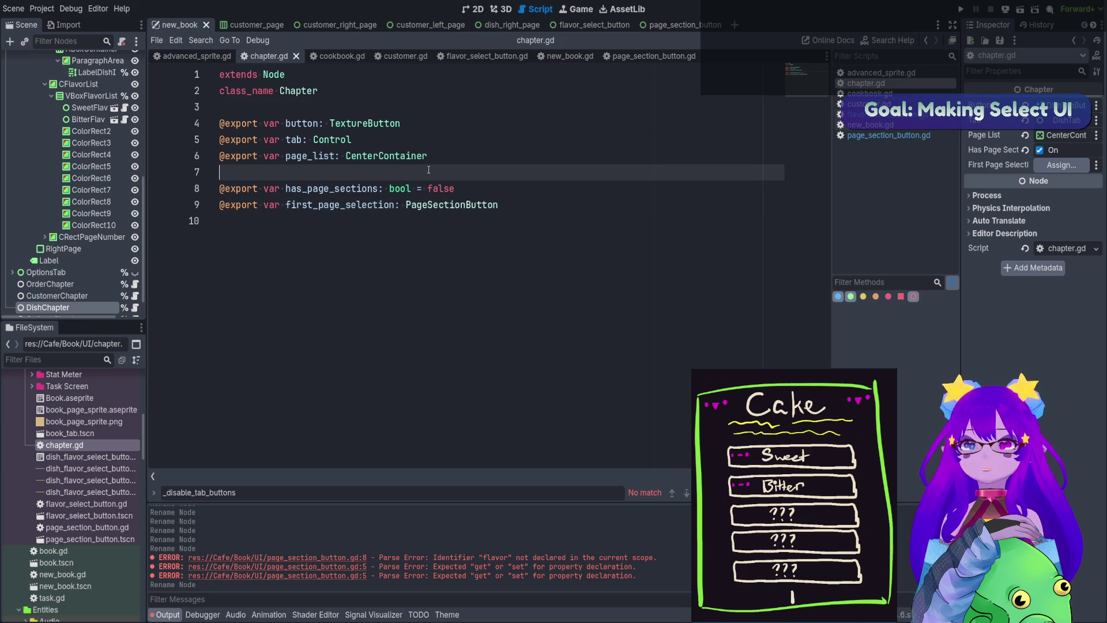
pyautogui.press('Return')
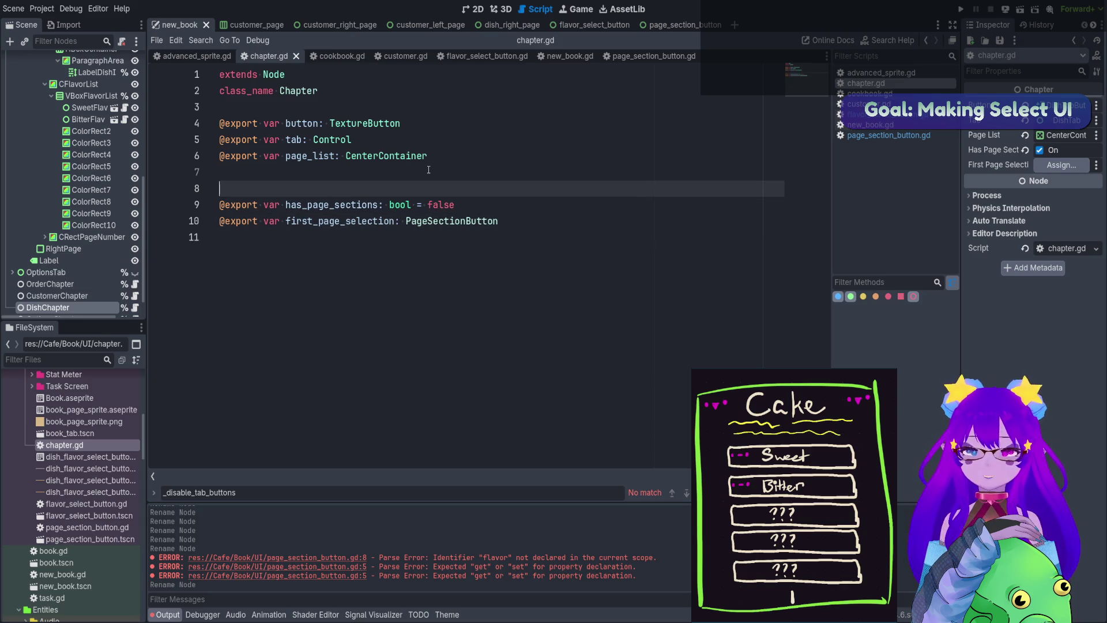
pyautogui.write('@ex')
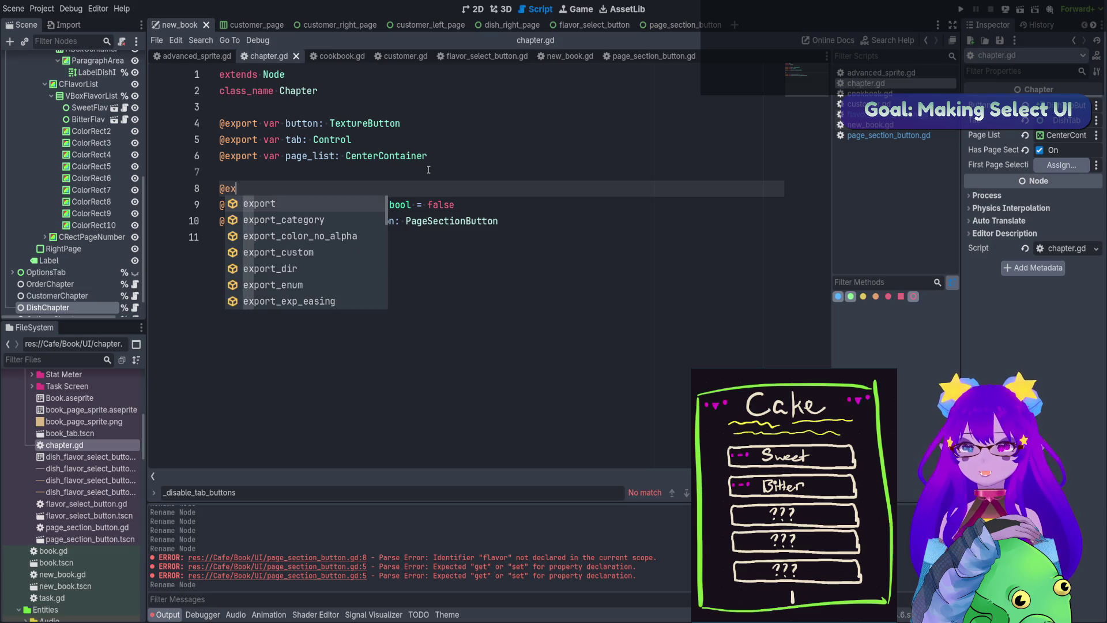
pyautogui.press('Down')
pyautogui.press('Return')
pyautogui.write('"')
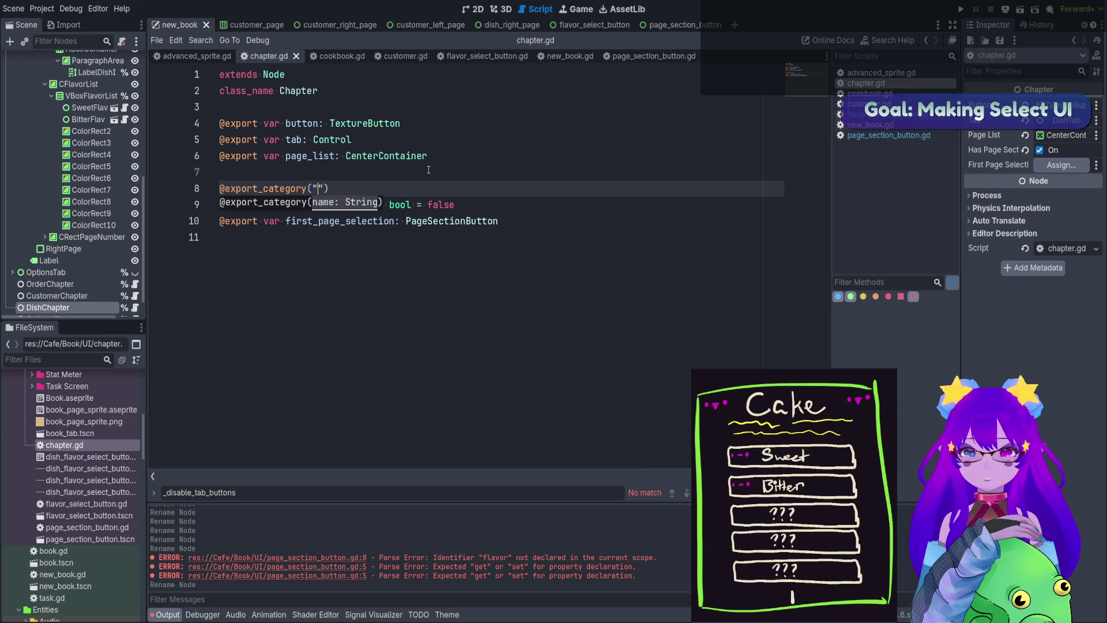
pyautogui.write('Page Se')
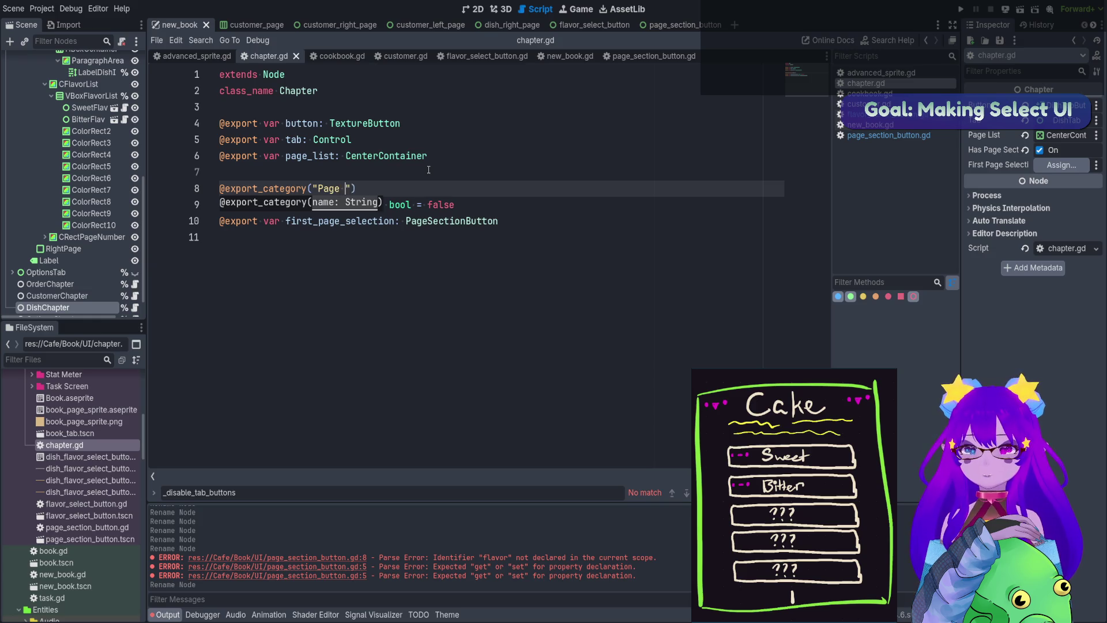
pyautogui.write('lection')
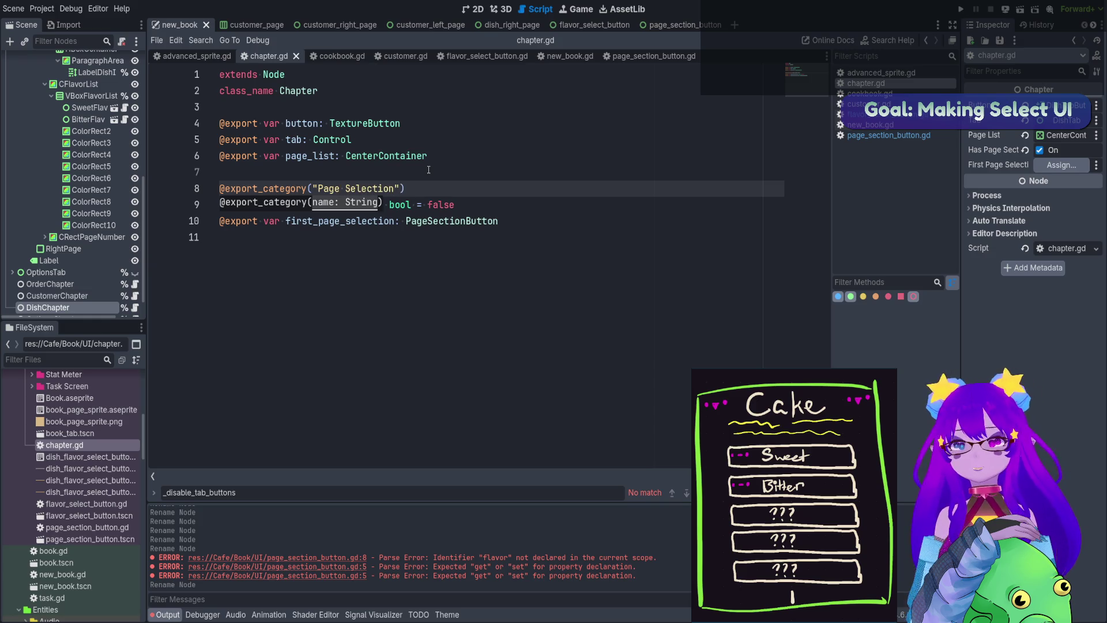
pyautogui.click(429, 170)
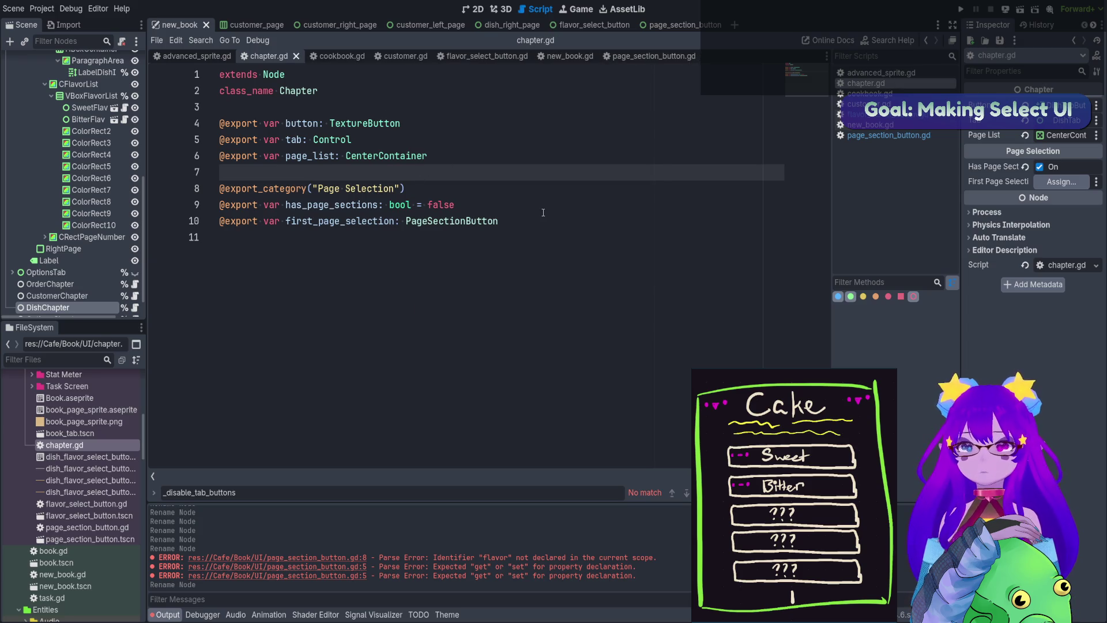
pyautogui.scroll(10, 81, 92)
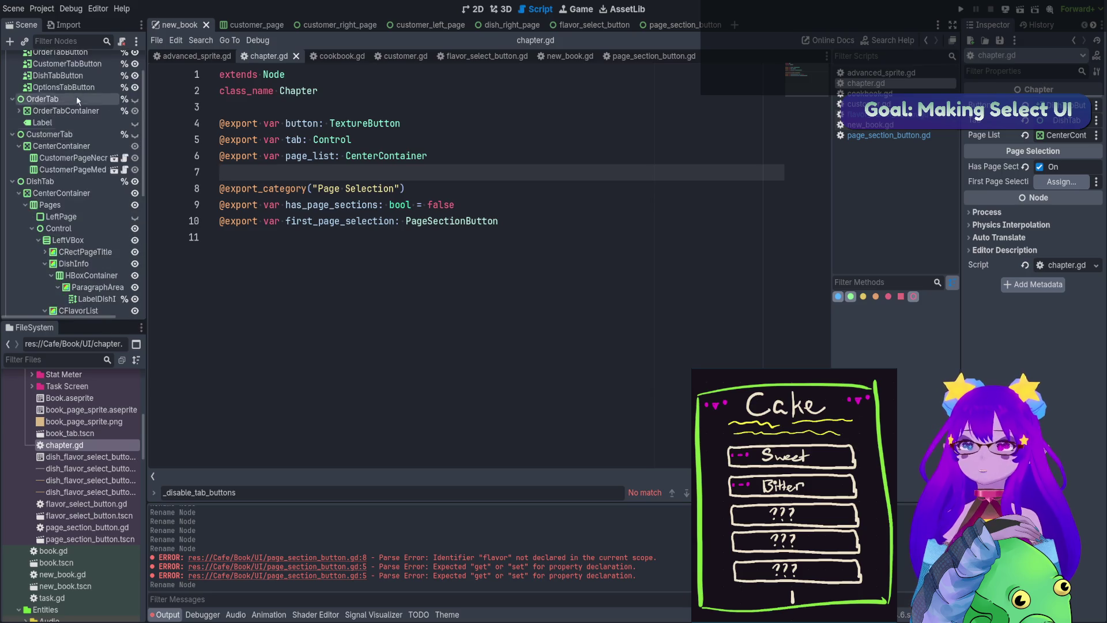
# Add 'or not current_chapter.first_page_selection' to the early-return check on line 192 of new_book.gd.
pyautogui.click(123, 58)
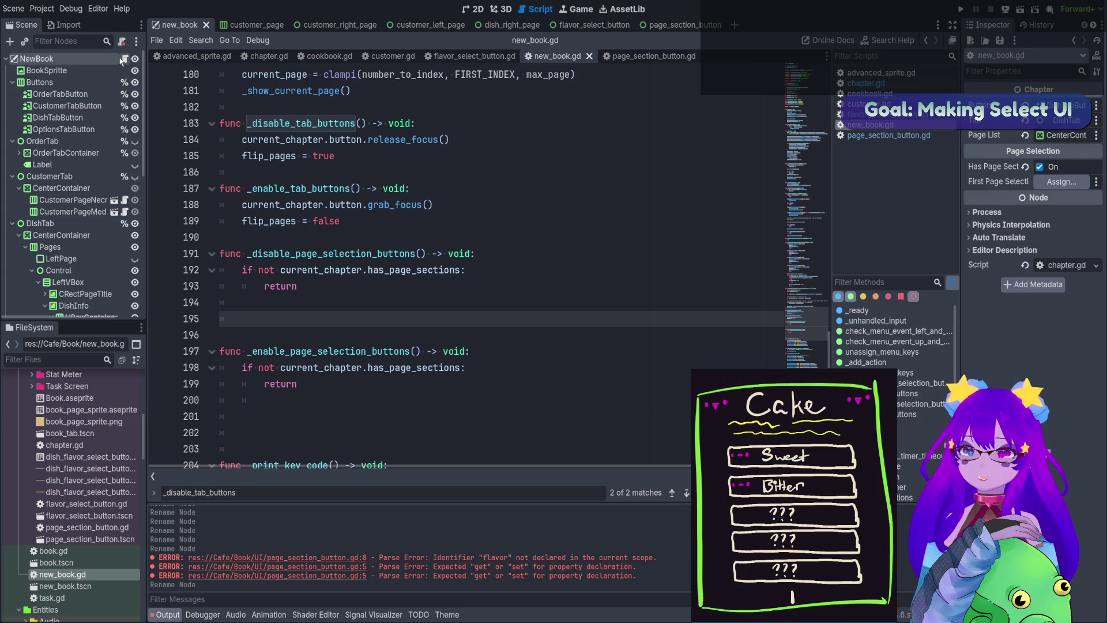
pyautogui.click(461, 271)
pyautogui.write('or ')
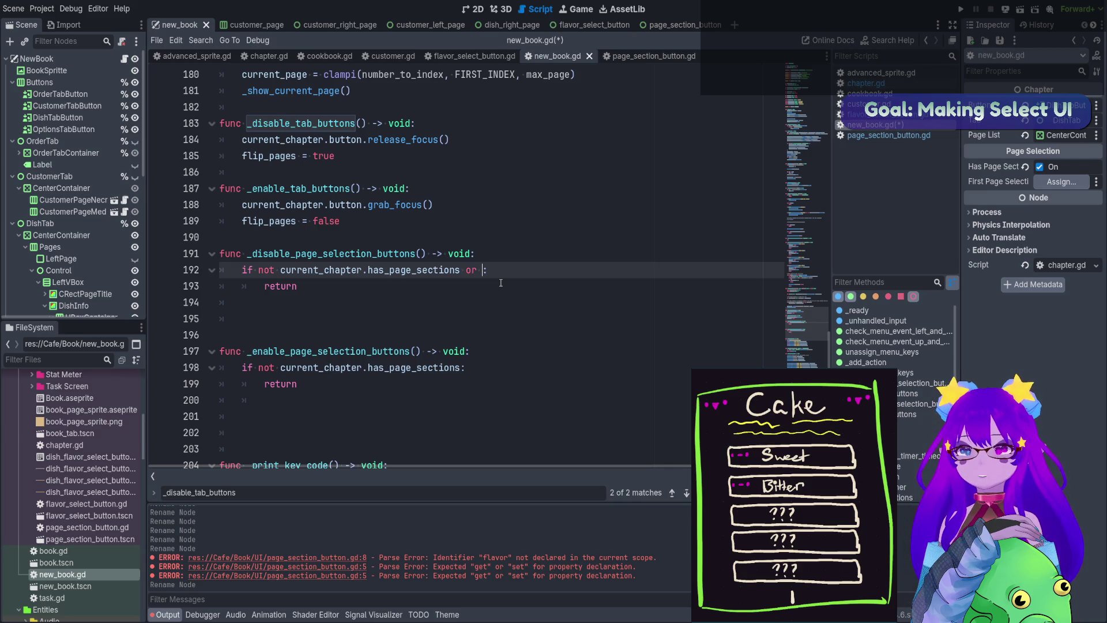
pyautogui.write('cu')
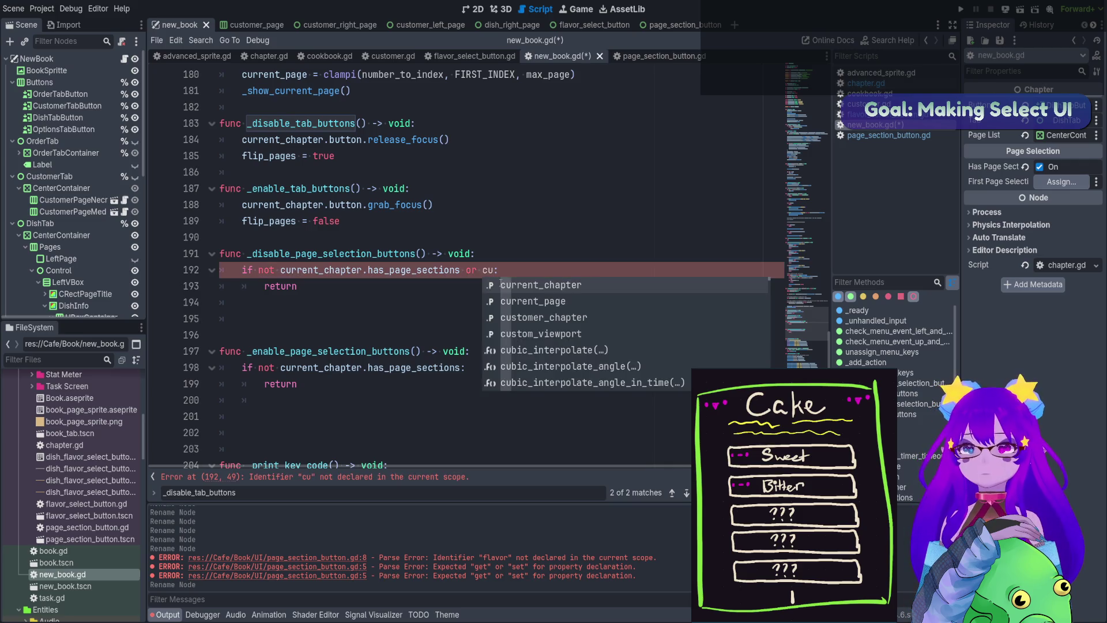
pyautogui.press('Return')
pyautogui.write('.')
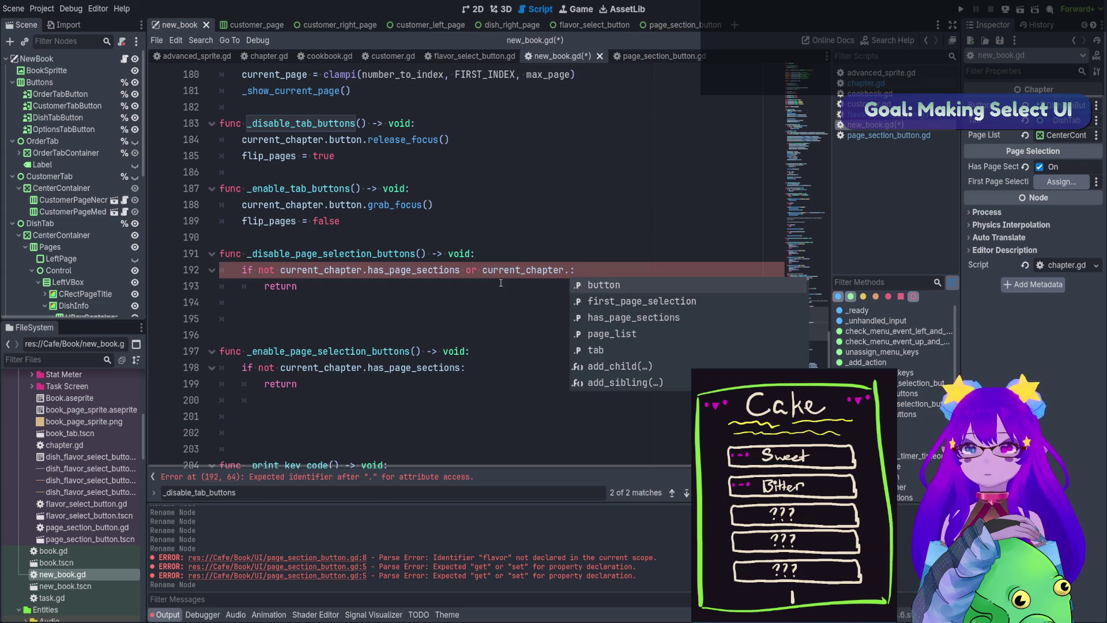
pyautogui.write('pa')
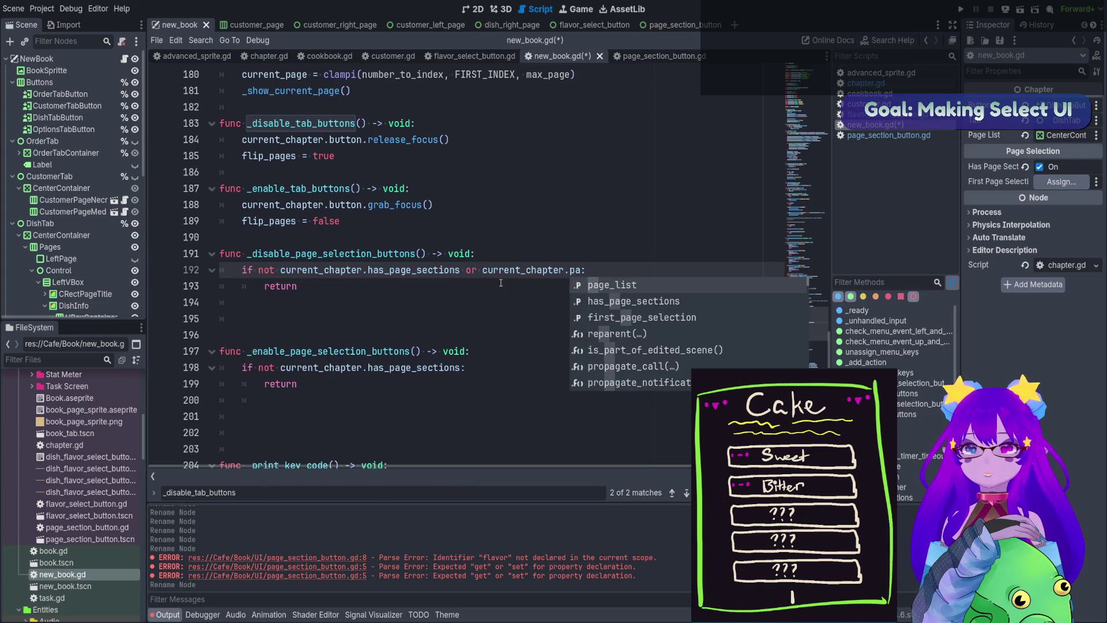
pyautogui.press('Down')
pyautogui.press('Down')
pyautogui.press('Return')
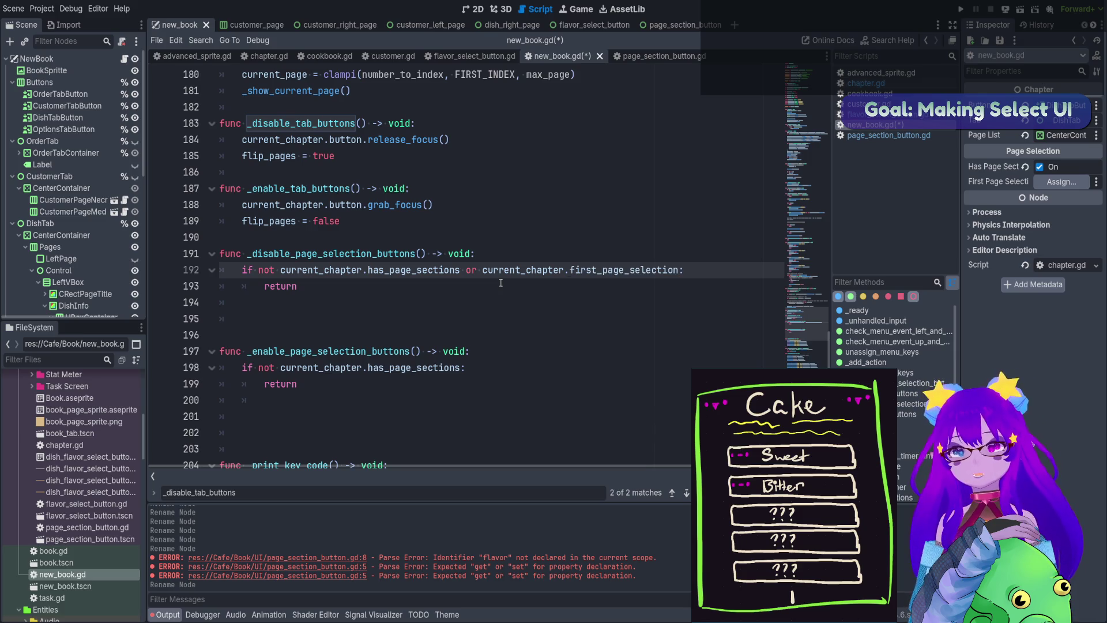
pyautogui.click(479, 271)
pyautogui.press('BackSpace')
pyautogui.write('not')
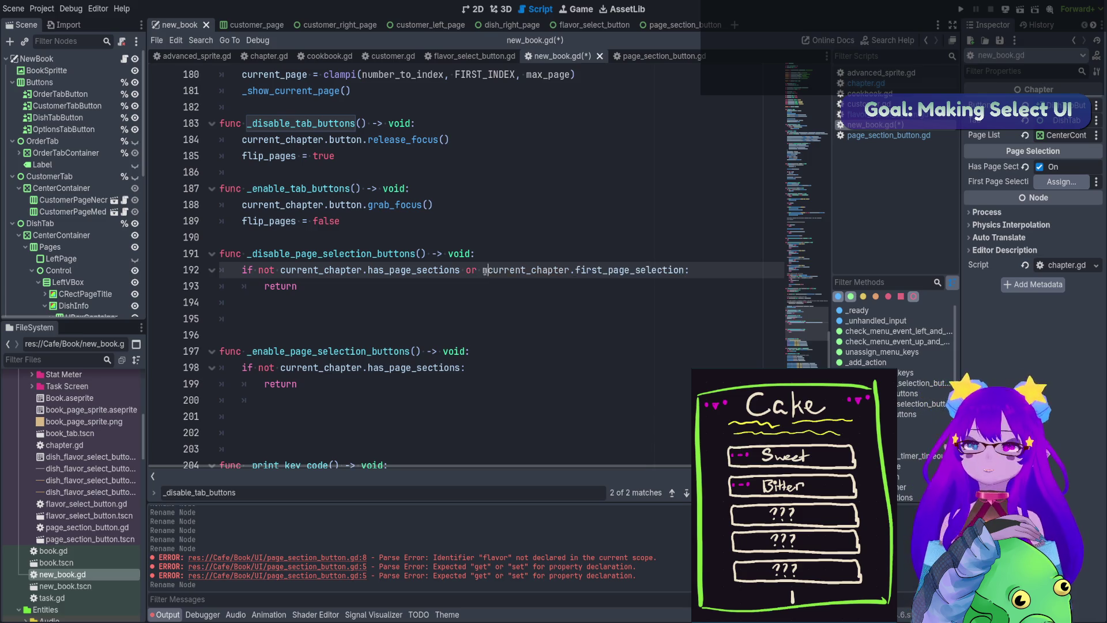
# Copy the same condition into line 198's early-return check and save.
pyautogui.moveTo(461, 270); pyautogui.dragTo(701, 270)
pyautogui.hotkey('ctrl', 'c')
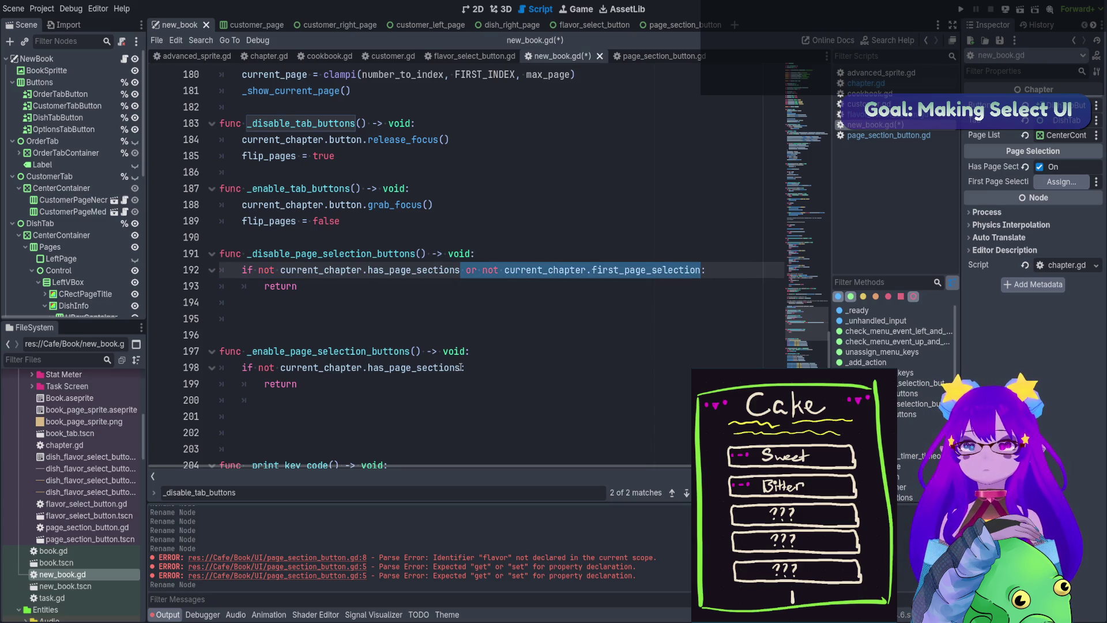
pyautogui.click(461, 367)
pyautogui.hotkey('ctrl', 'v')
pyautogui.click(476, 291)
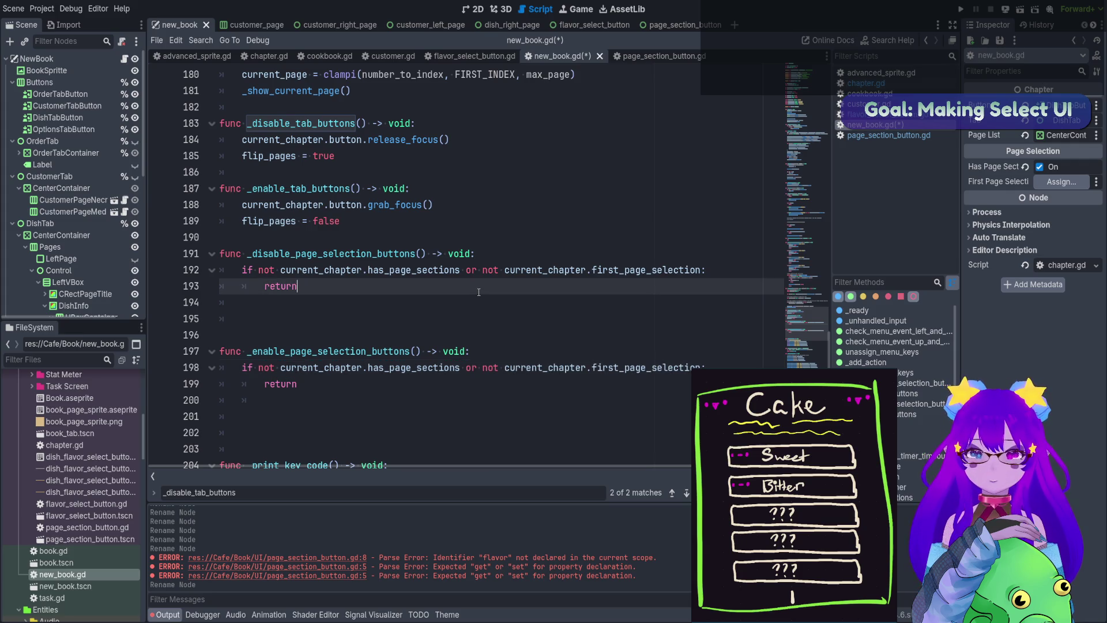
pyautogui.hotkey('ctrl', 's')
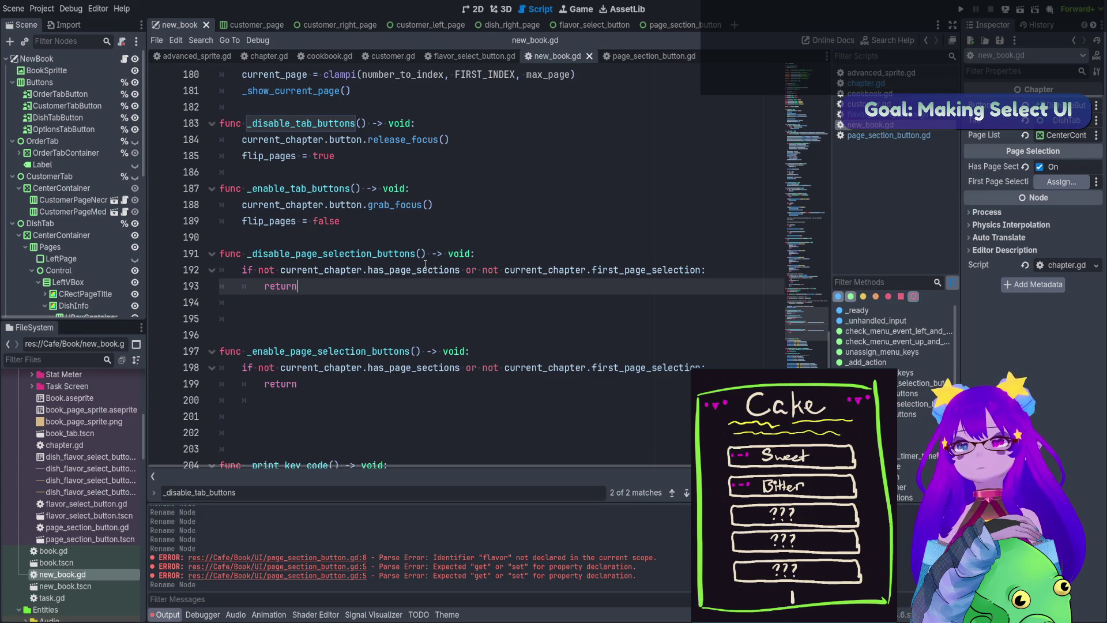
# Start an indented line 195 with current_chapter via autocomplete.
pyautogui.press('Return')
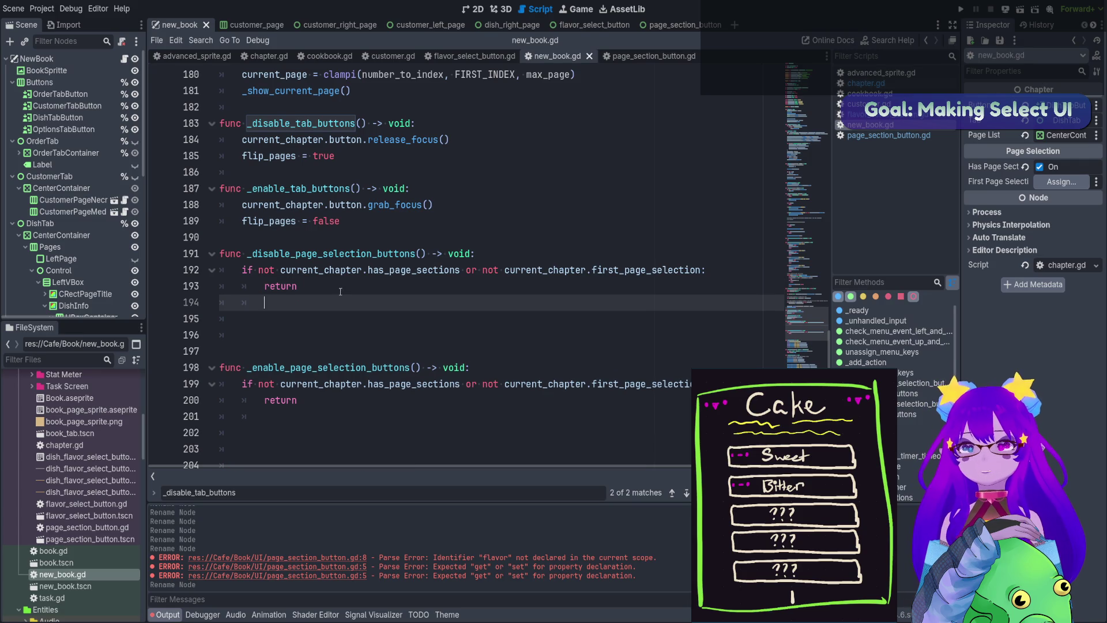
pyautogui.click(299, 316)
pyautogui.press('Tab')
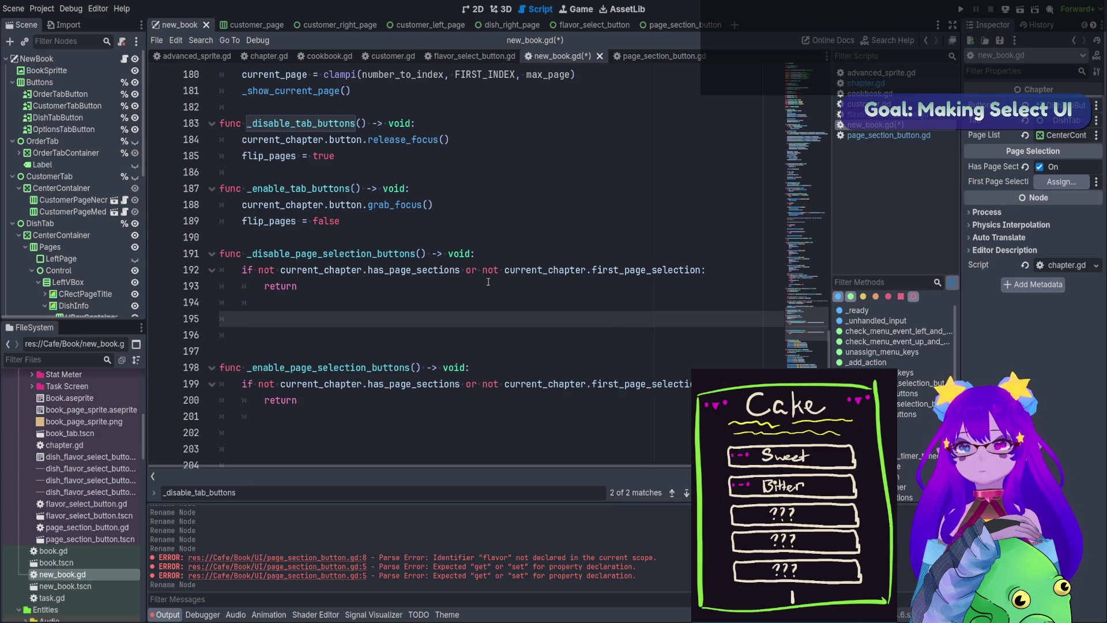
pyautogui.write('cur')
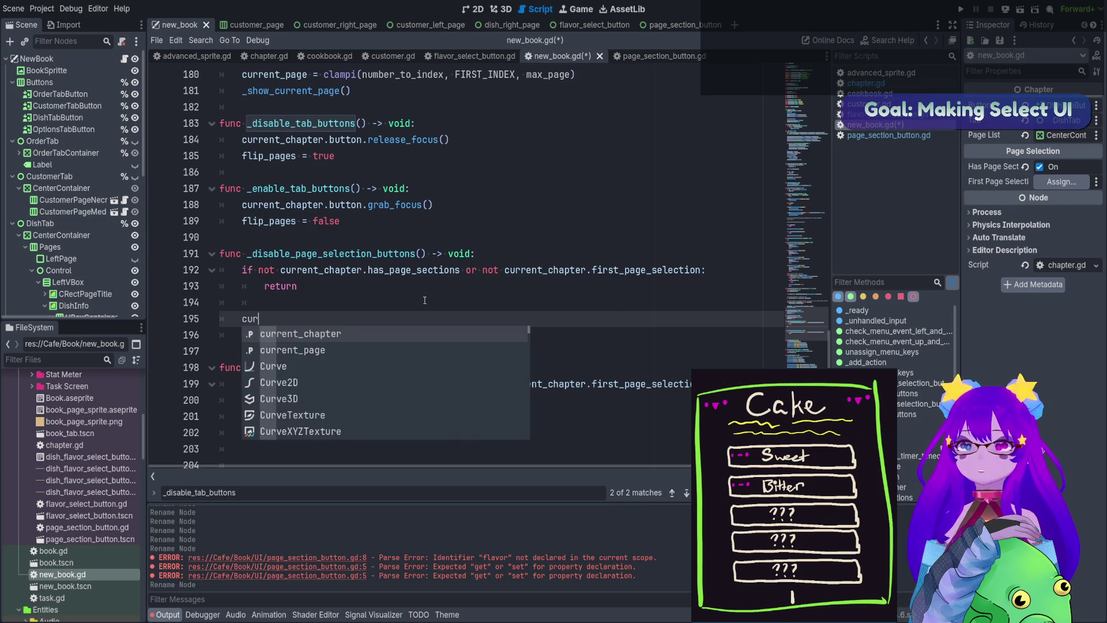
pyautogui.press('Return')
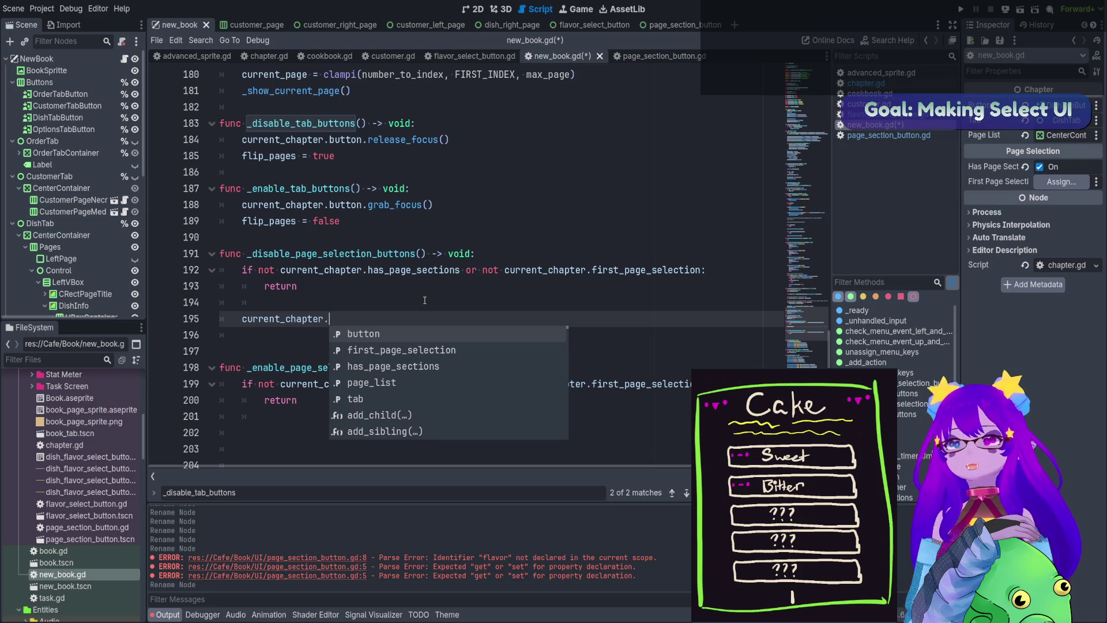
pyautogui.click(385, 140)
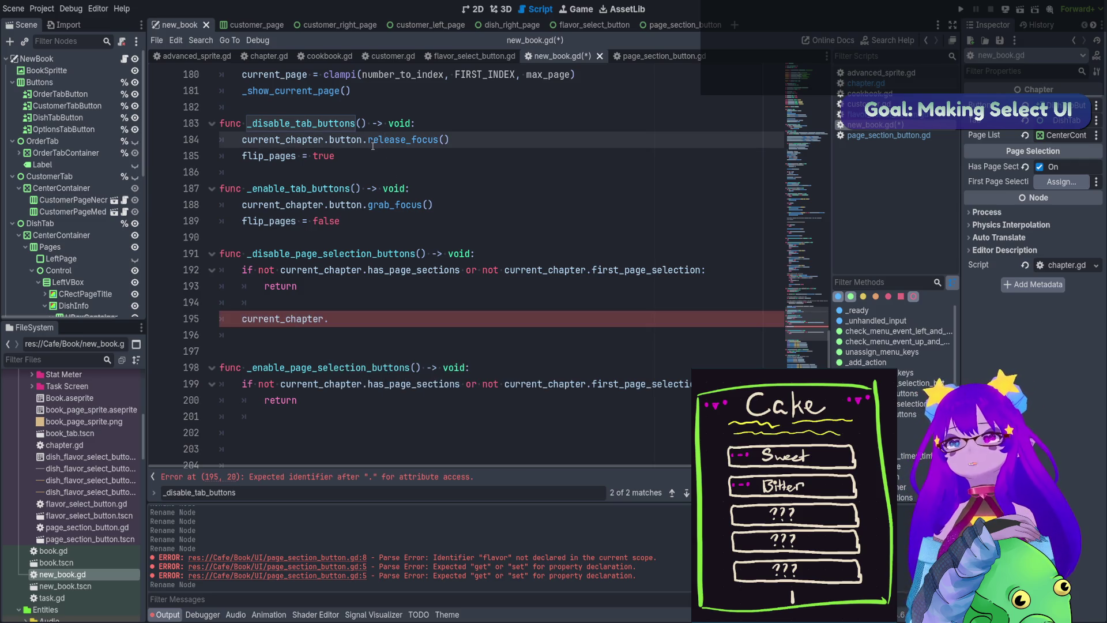
pyautogui.scroll(1, 315, 140)
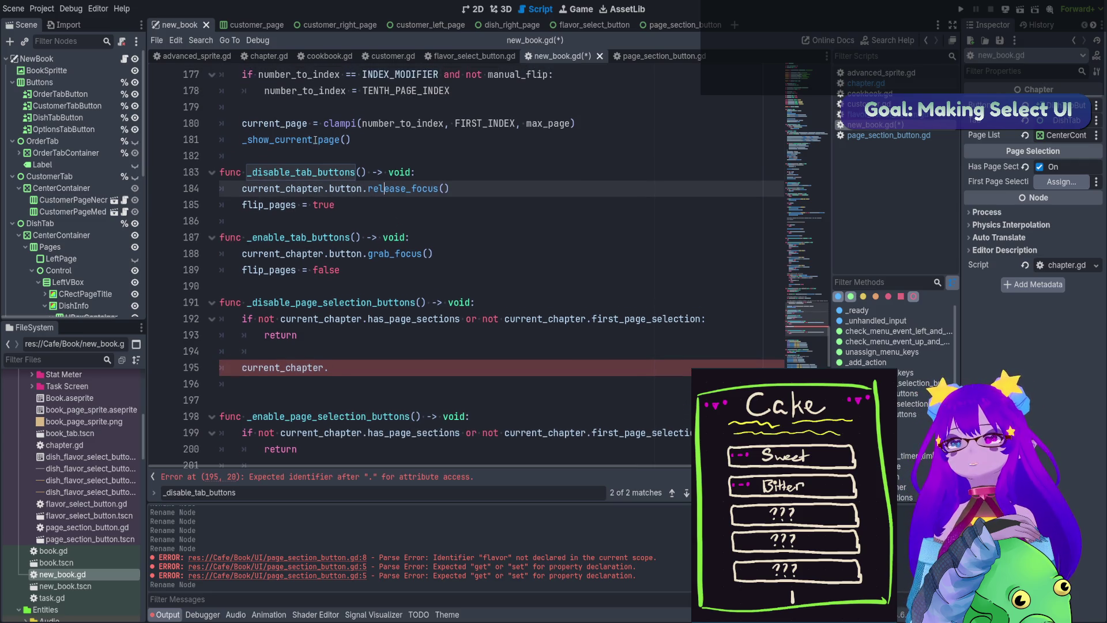
pyautogui.keyDown('ctrl'); pyautogui.click(350, 188); pyautogui.keyUp('ctrl')
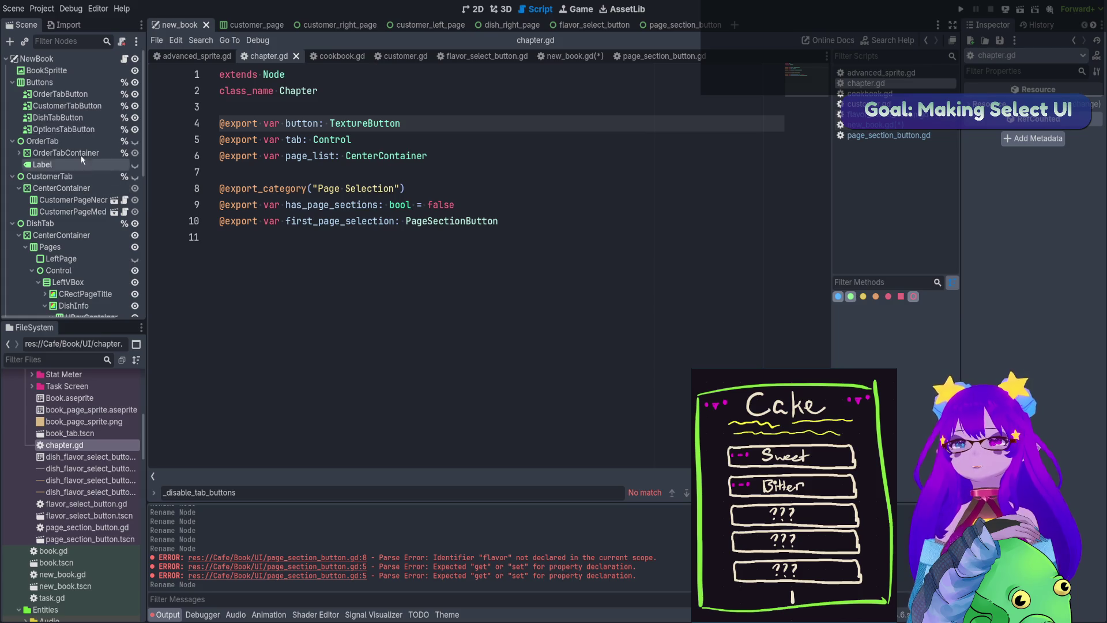
# Search new_book.gd for every use of current_chapter.button.
pyautogui.click(125, 60)
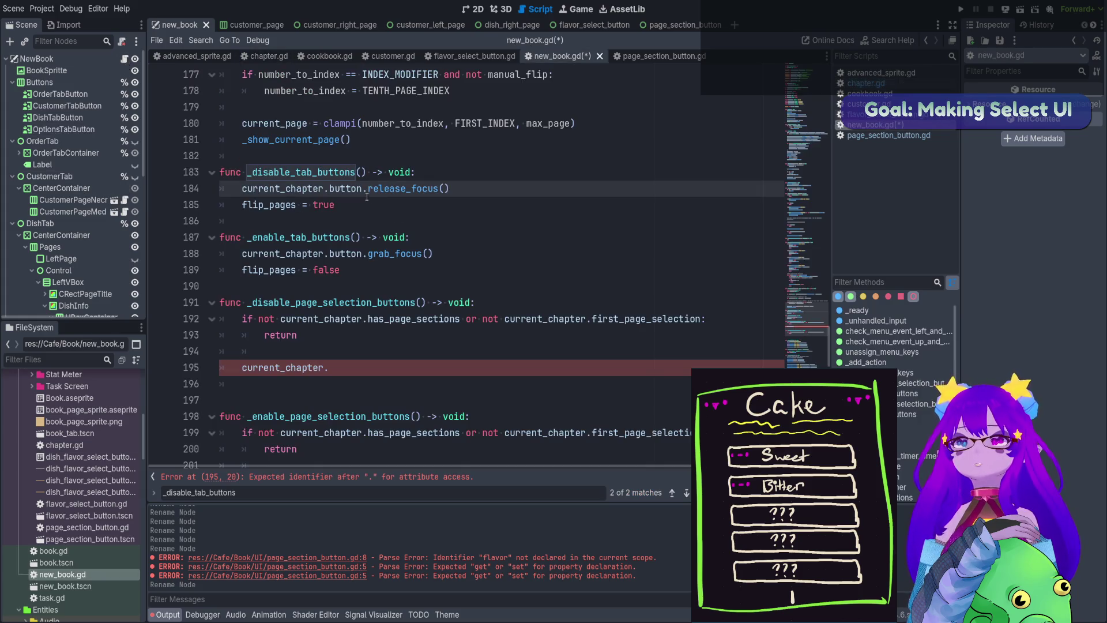
pyautogui.moveTo(362, 188); pyautogui.dragTo(240, 191)
pyautogui.hotkey('ctrl', 'f')
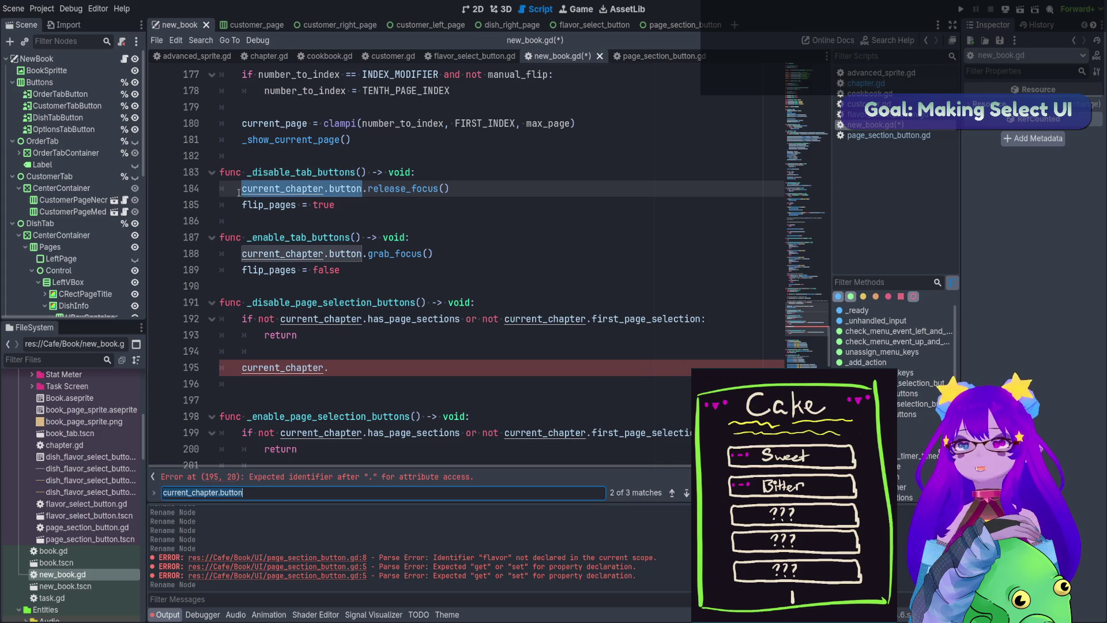
pyautogui.click(686, 493)
pyautogui.click(687, 493)
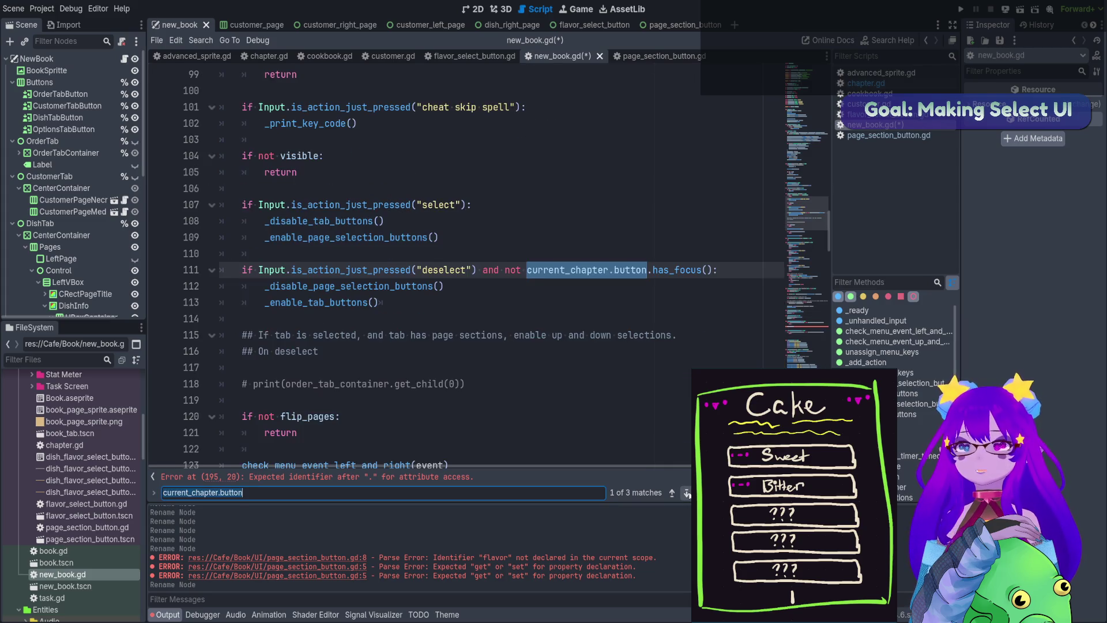
pyautogui.click(687, 493)
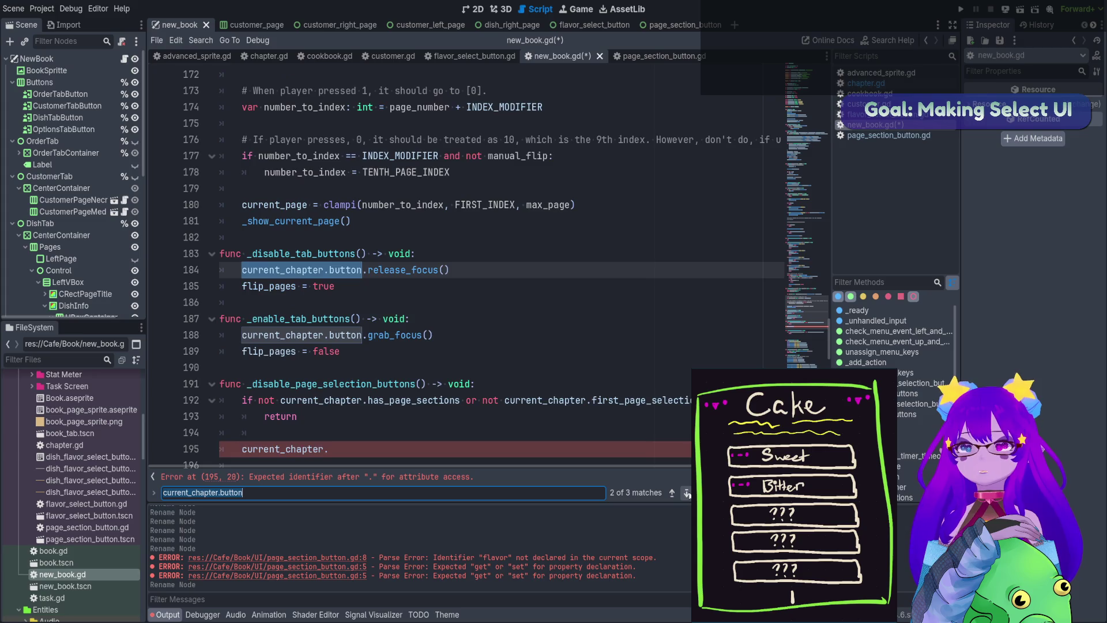
pyautogui.click(687, 493)
pyautogui.click(687, 493)
pyautogui.click(687, 493)
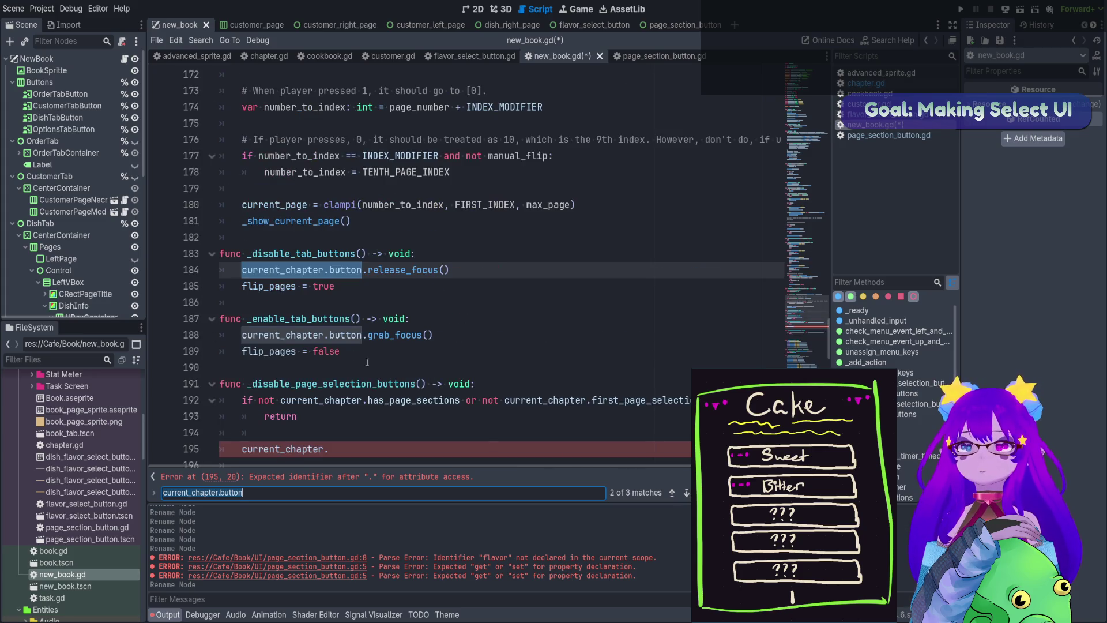
pyautogui.scroll(-2, 381, 346)
# Try completing a chapter property on line 195, then remove the typed letter.
pyautogui.click(375, 319)
pyautogui.click(380, 349)
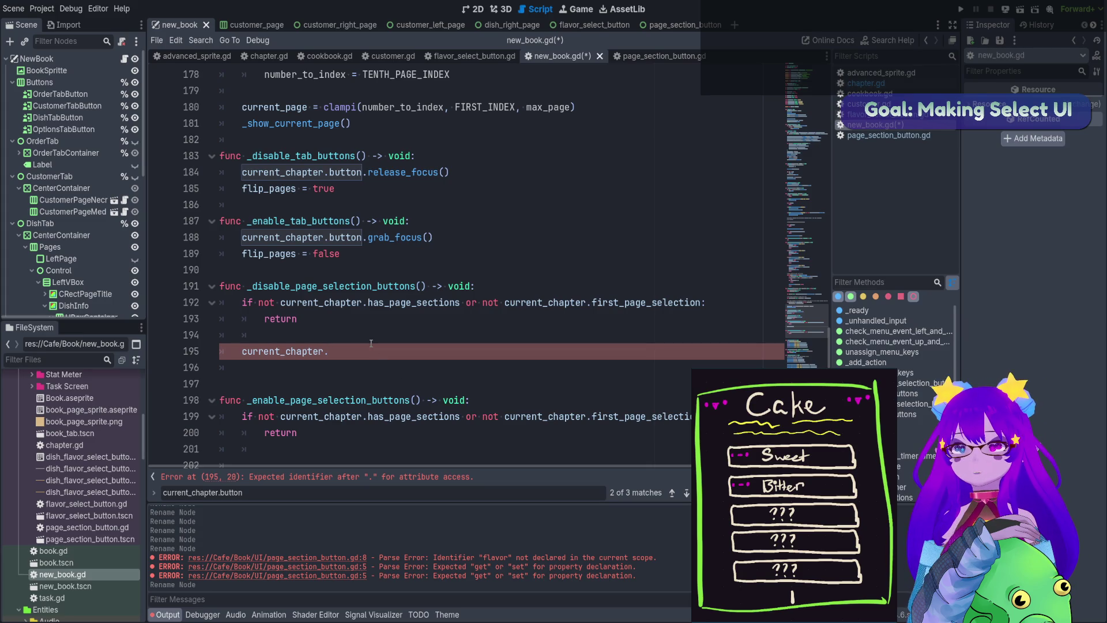
pyautogui.write('pa')
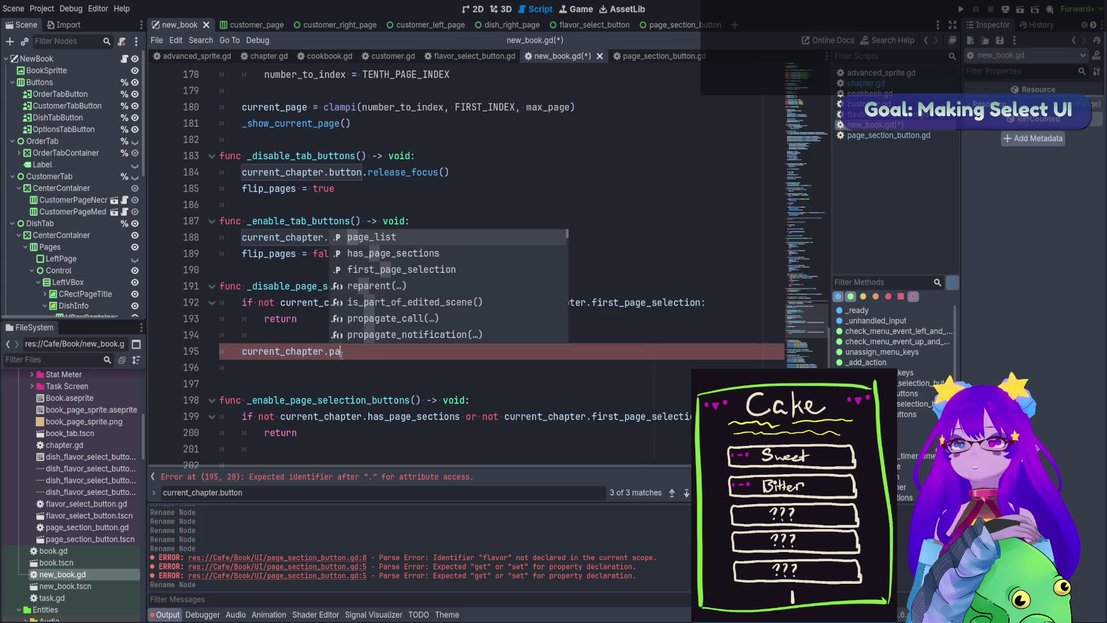
pyautogui.press('Down')
pyautogui.press('Down')
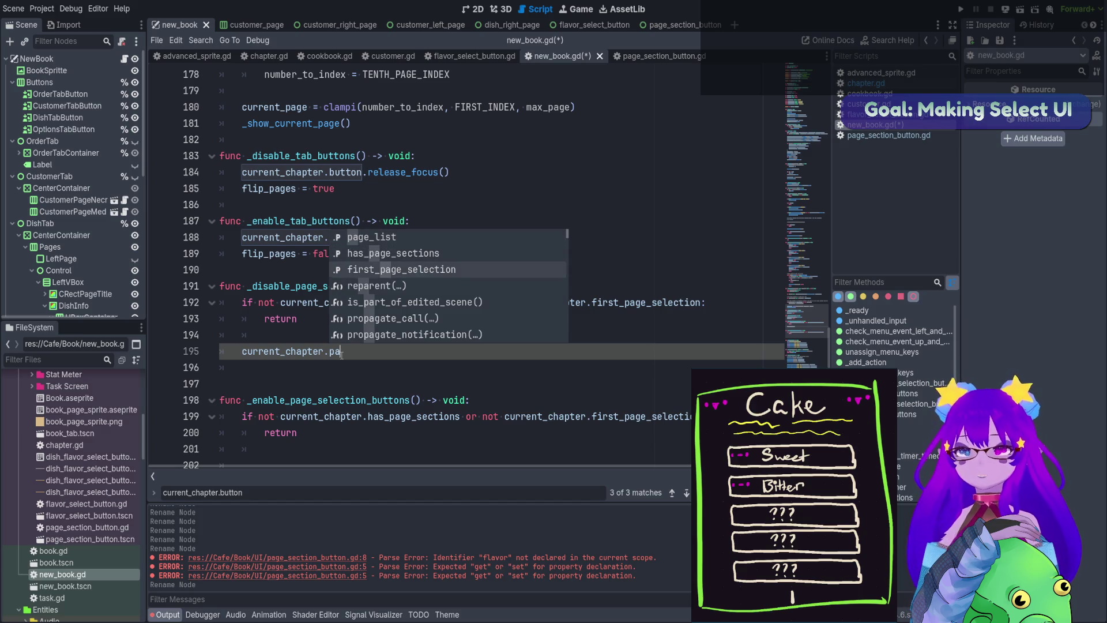
pyautogui.press('Escape')
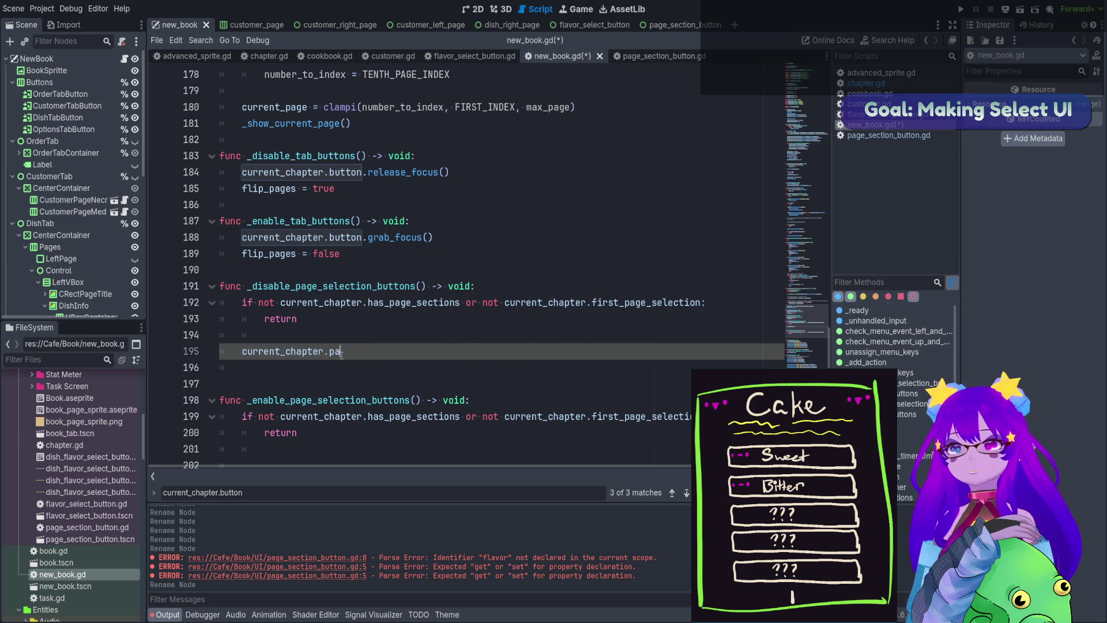
pyautogui.press('BackSpace')
pyautogui.scroll(-5, 51, 261)
pyautogui.scroll(-4, 51, 261)
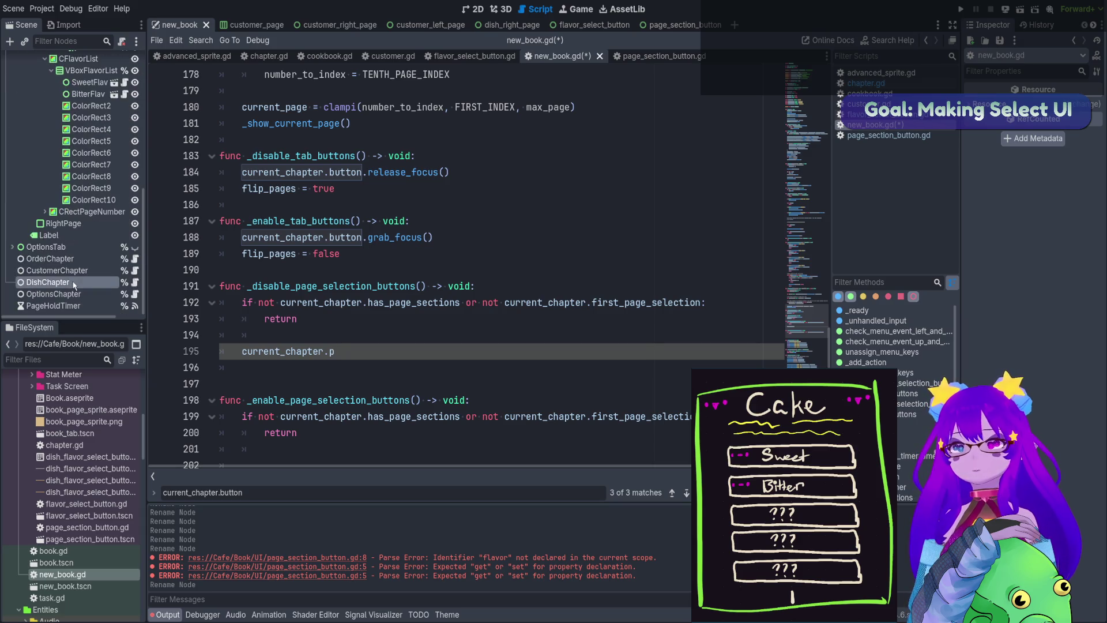
# Rename chapter.gd's first_page_selection export to first_page_selection_button and save.
pyautogui.click(74, 281)
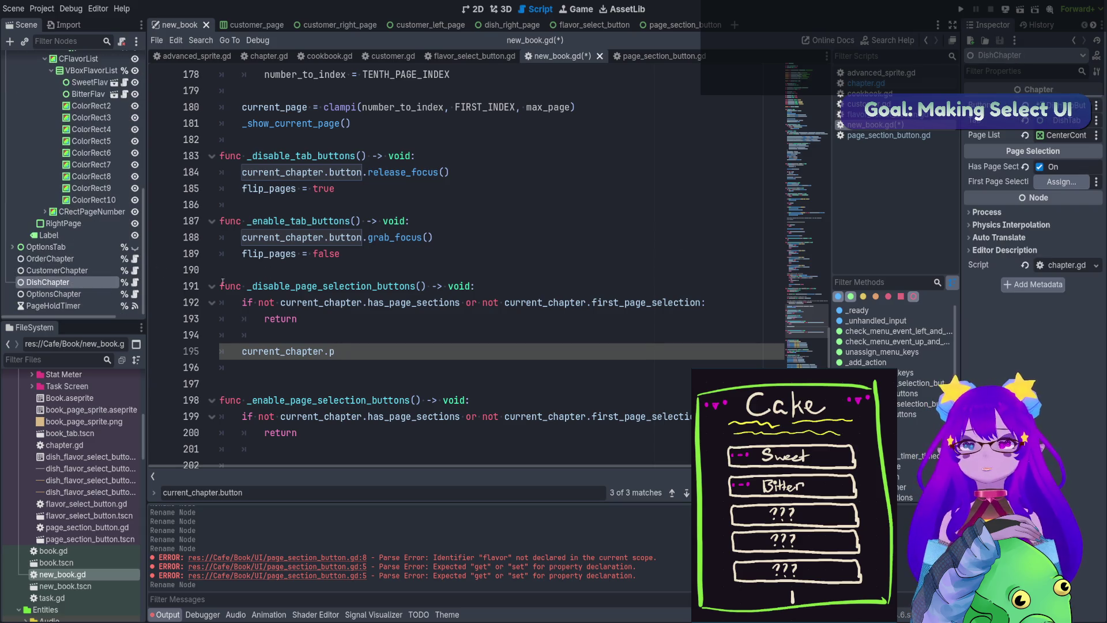
pyautogui.keyDown('ctrl'); pyautogui.click(349, 237); pyautogui.keyUp('ctrl')
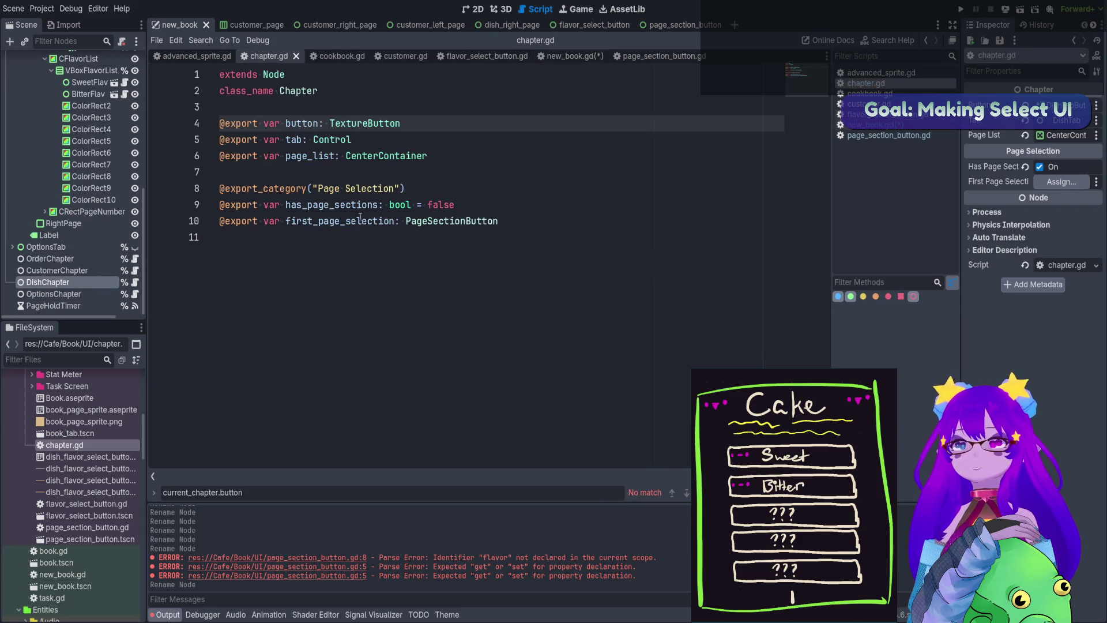
pyautogui.click(393, 222)
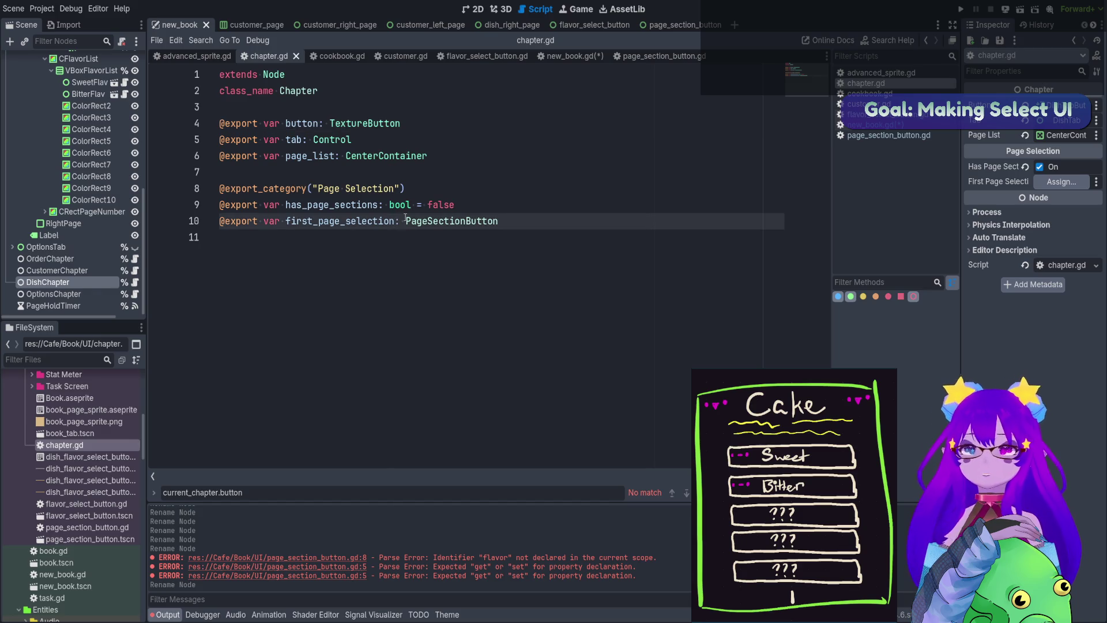
pyautogui.write('_button')
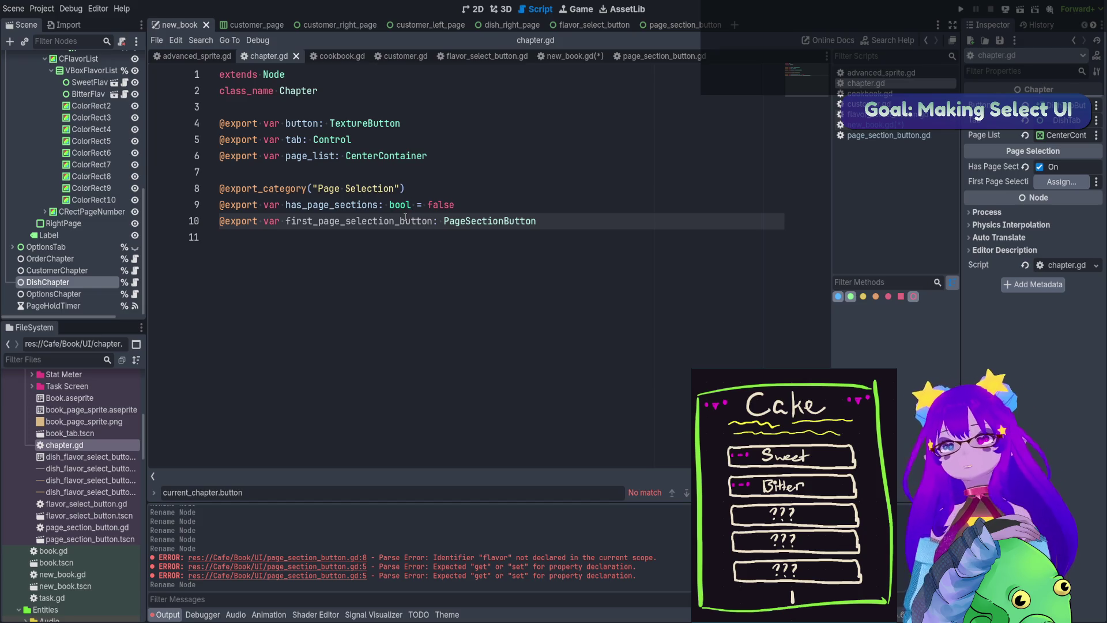
pyautogui.hotkey('ctrl', 's')
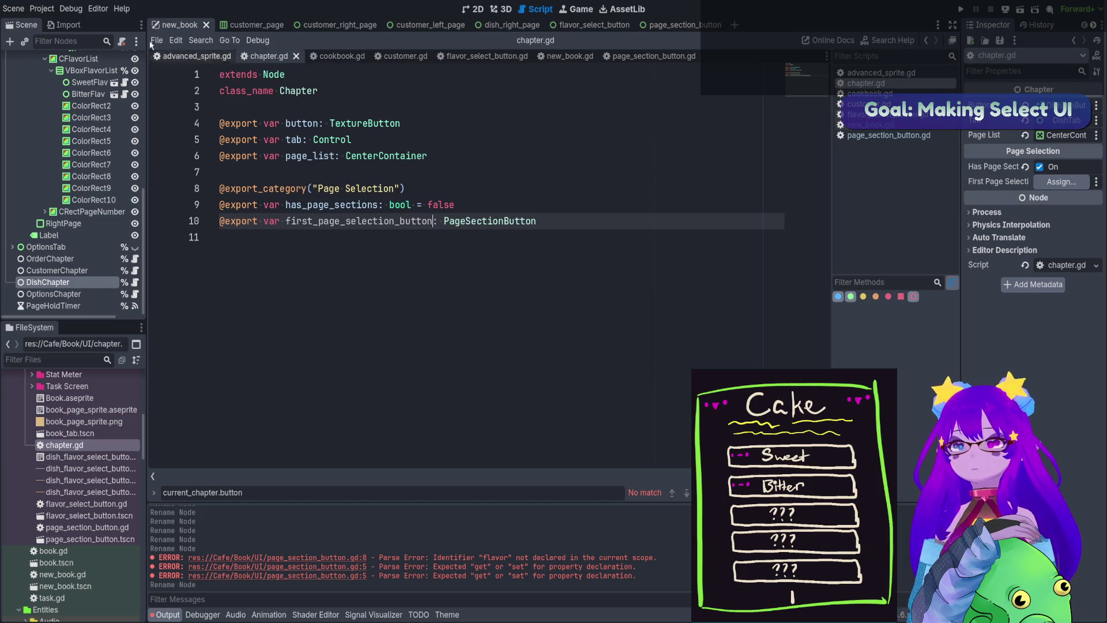
pyautogui.scroll(10, 104, 86)
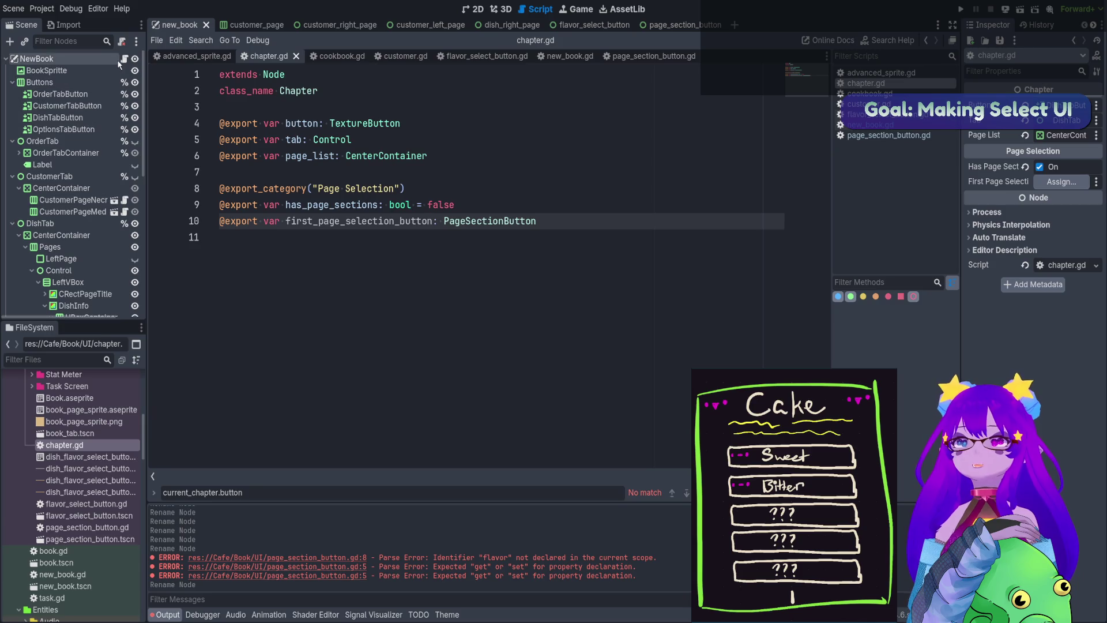
pyautogui.click(124, 59)
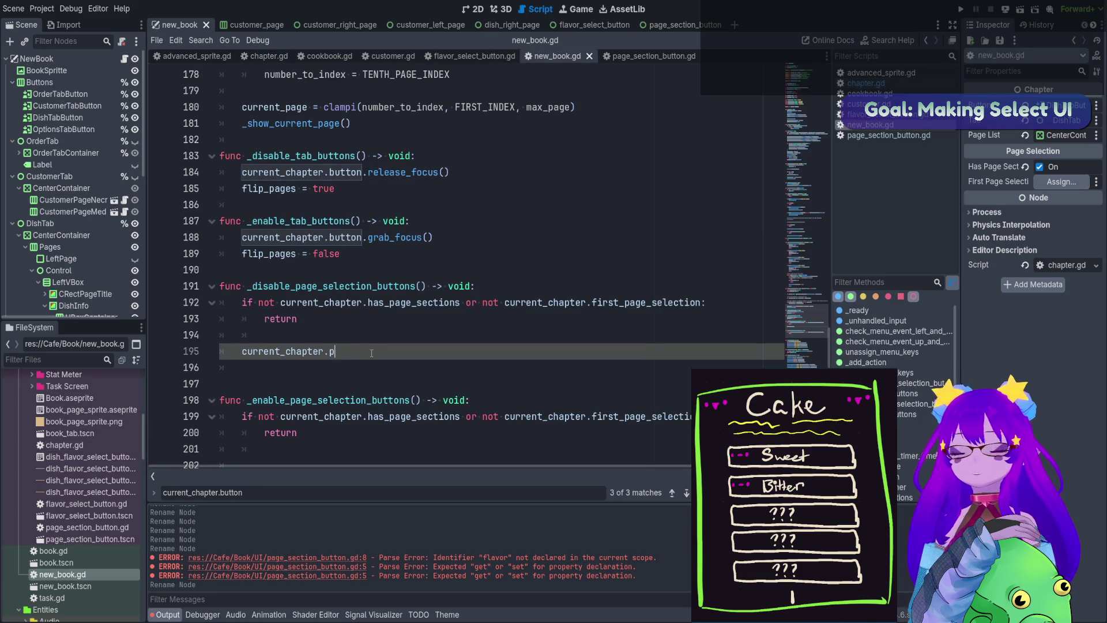
# Complete line 195 with first_page_selection_button and rename line 192's reference to match, saved.
pyautogui.press('BackSpace')
pyautogui.write('first')
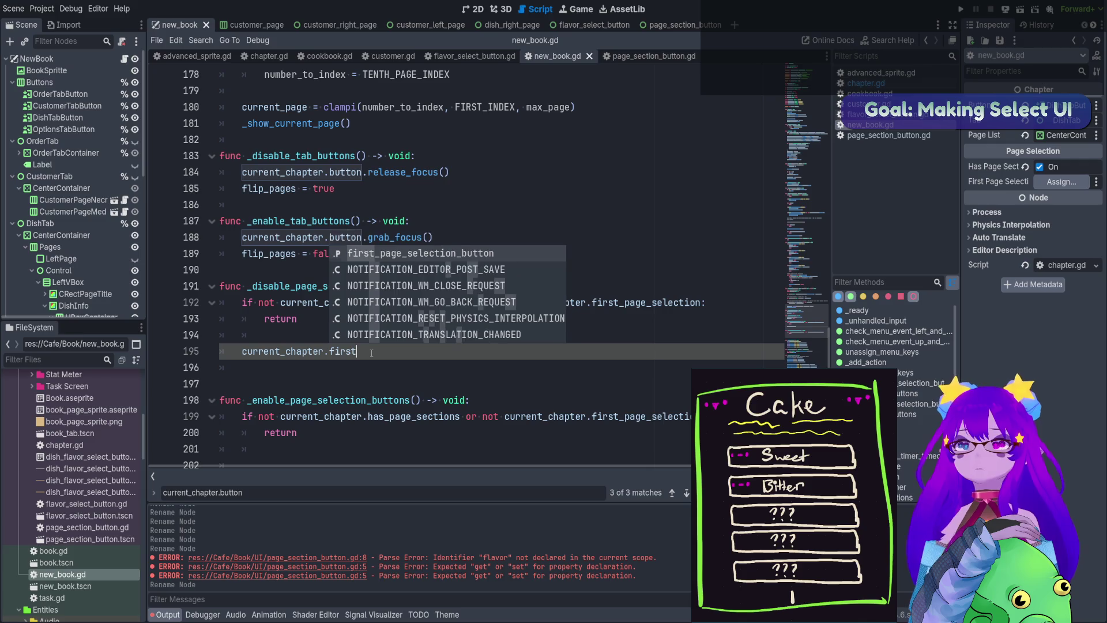
pyautogui.press('Return')
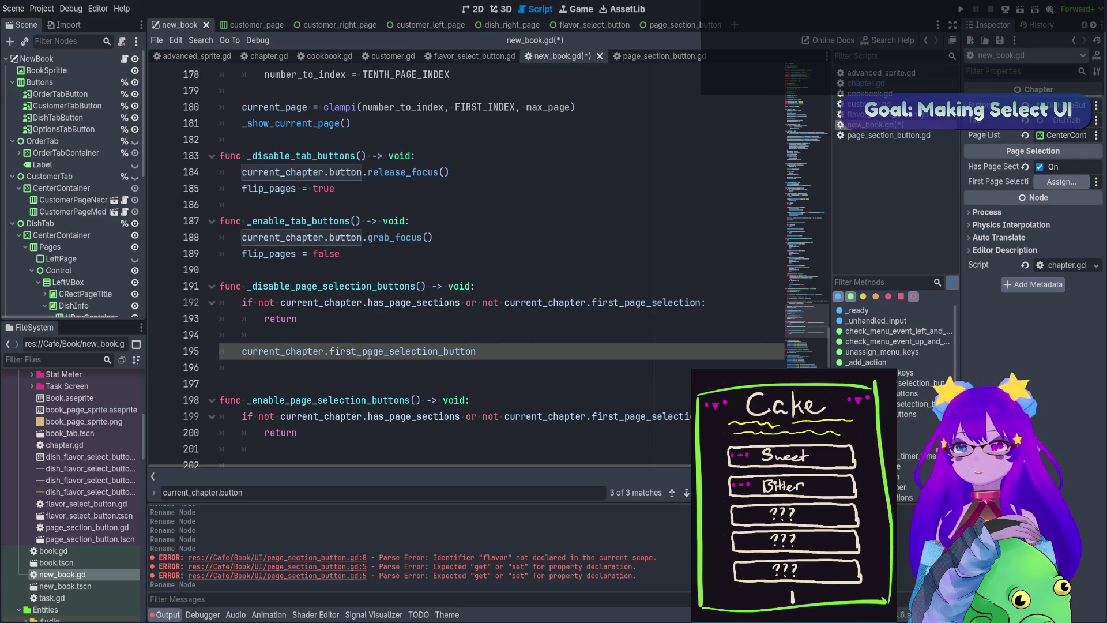
pyautogui.click(665, 304)
pyautogui.doubleClick(664, 304)
pyautogui.press('Right')
pyautogui.write('_button')
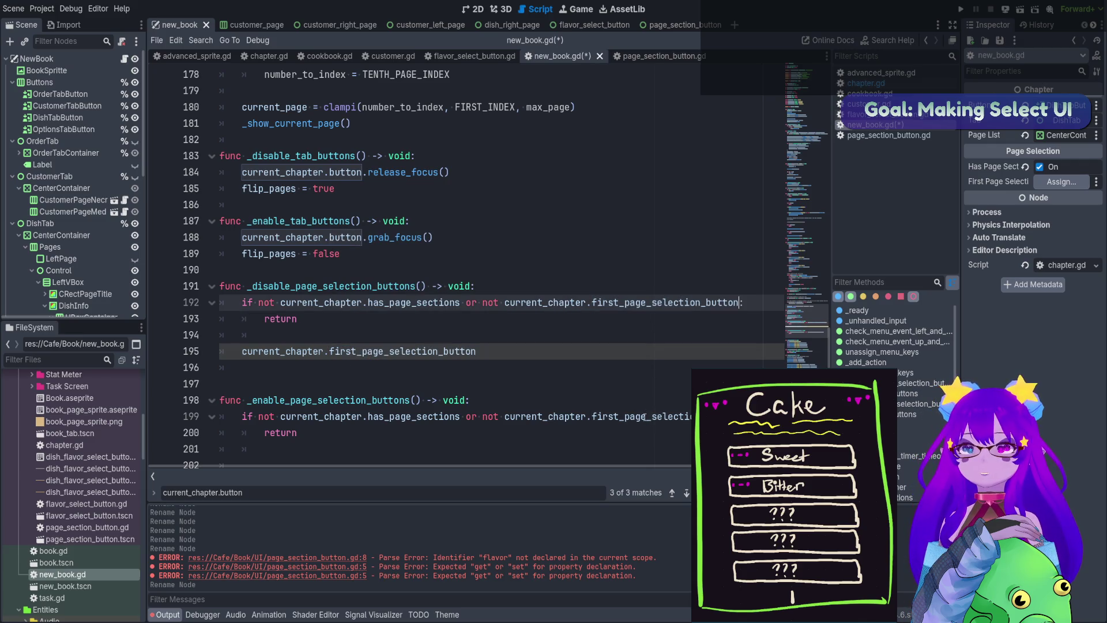
pyautogui.hotkey('ctrl', 's')
# Change line 192's check to first_page_selection_button == null and copy it into line 199, saved.
pyautogui.scroll(-3, 638, 280)
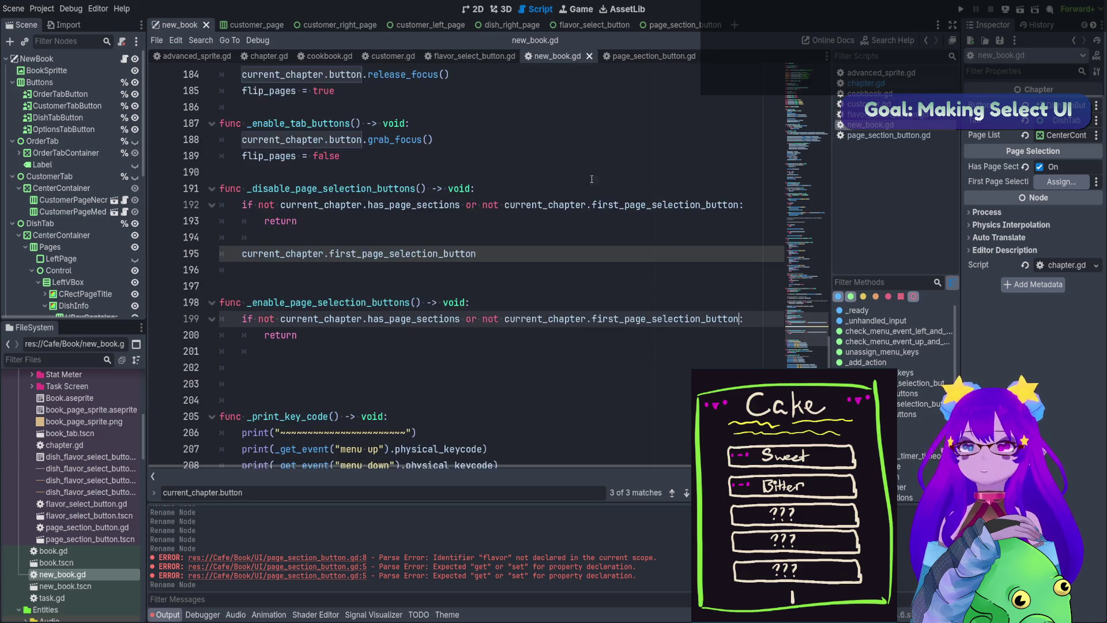
pyautogui.click(743, 157)
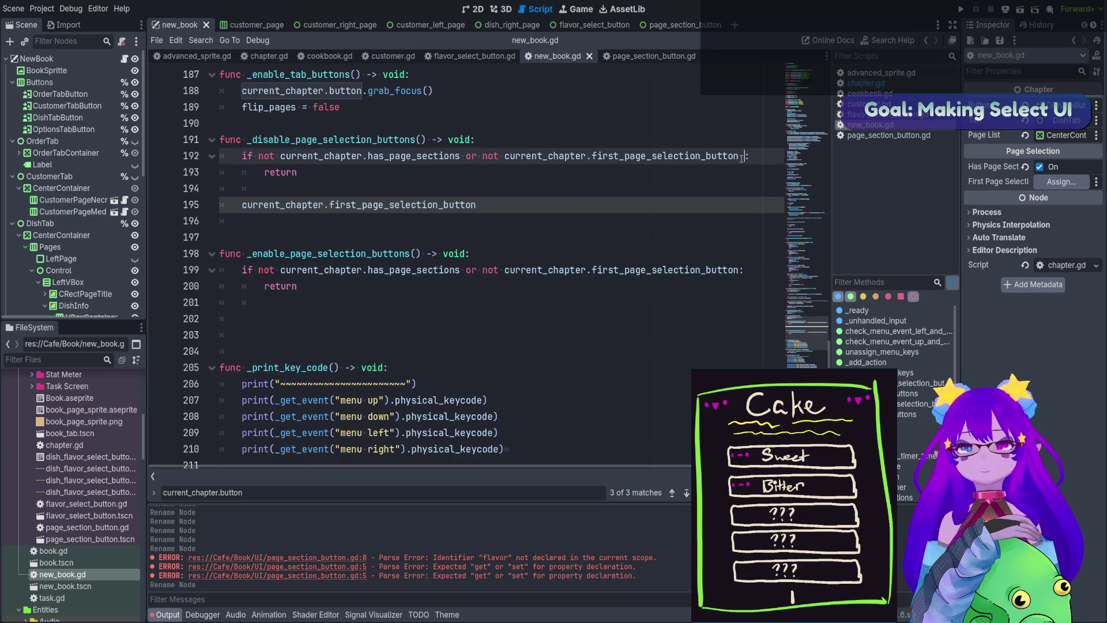
pyautogui.write('== null')
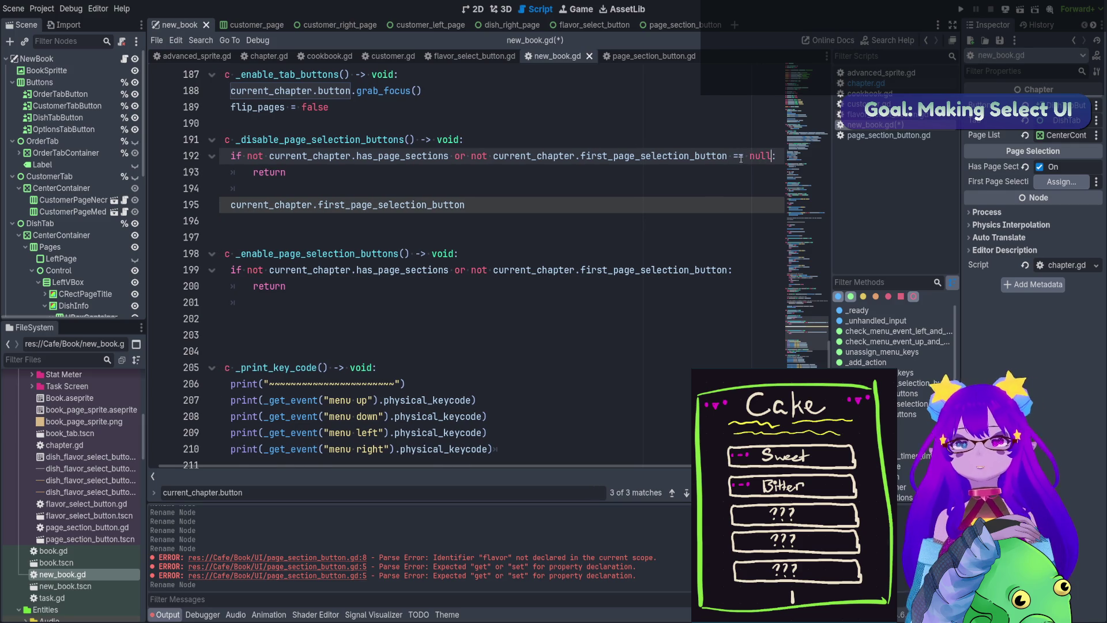
pyautogui.click(495, 156)
pyautogui.press('BackSpace')
pyautogui.press('BackSpace')
pyautogui.press('BackSpace')
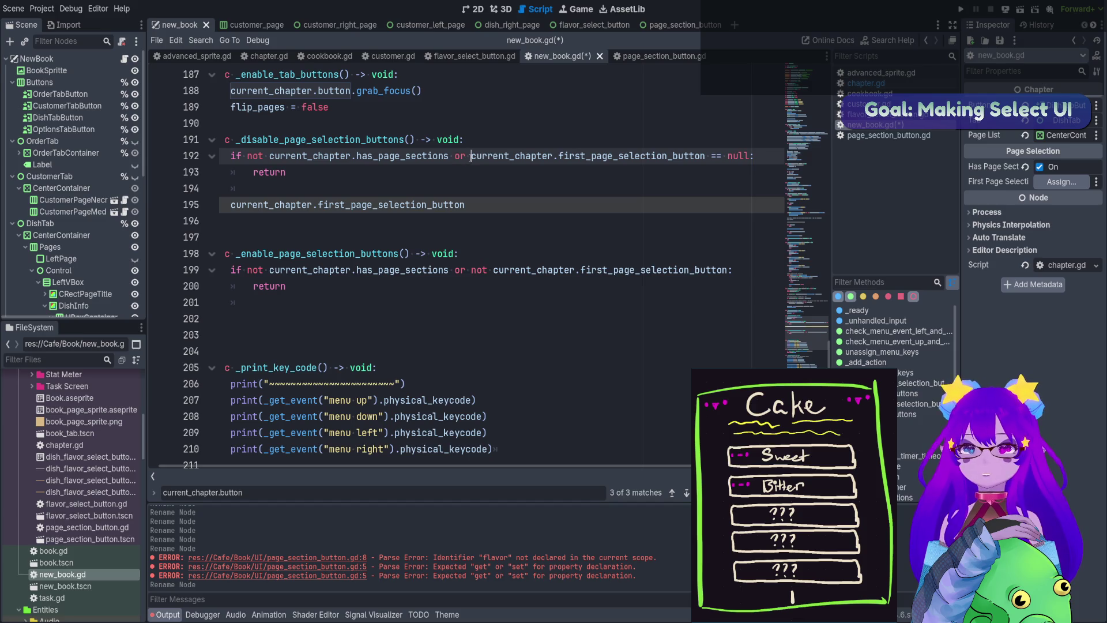
pyautogui.moveTo(468, 157); pyautogui.dragTo(752, 157)
pyautogui.hotkey('ctrl', 'c')
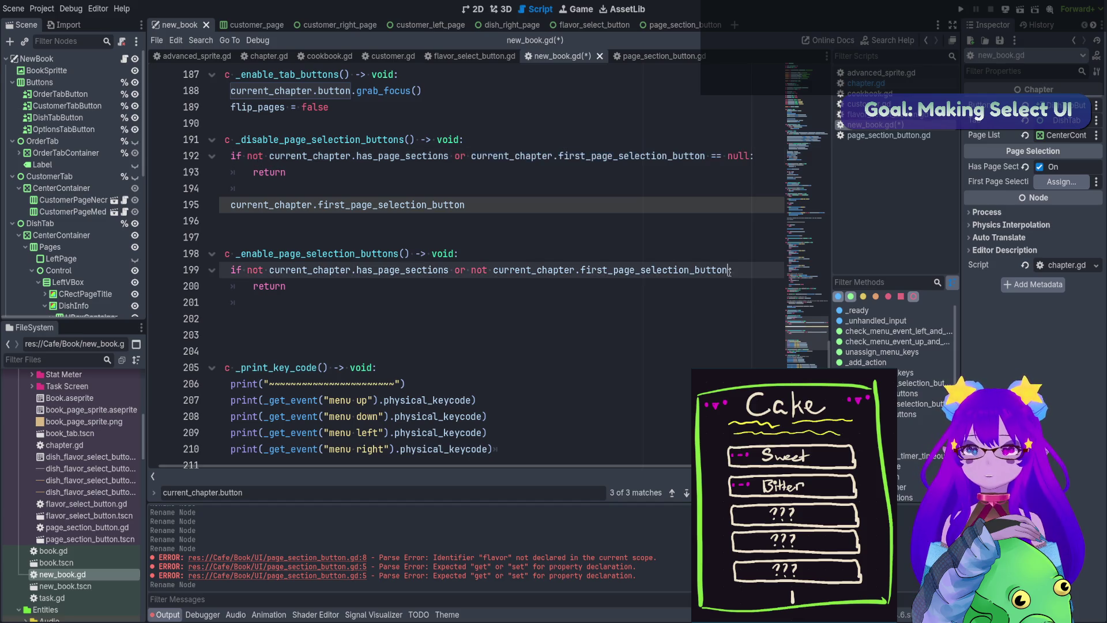
pyautogui.moveTo(730, 271)
pyautogui.mouseDown()
pyautogui.moveTo(577, 282)
pyautogui.moveTo(470, 271)
pyautogui.mouseUp()
pyautogui.hotkey('ctrl', 'v')
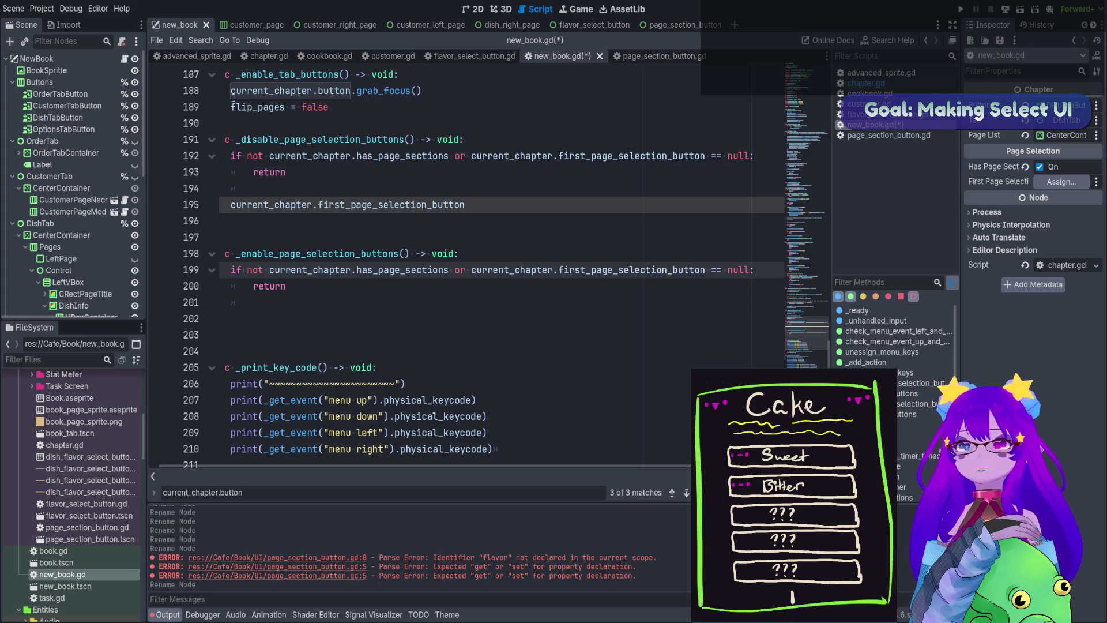
pyautogui.hotkey('ctrl', 's')
# Append release_focus() to line 195's current_chapter.first_page_selection_button and save.
pyautogui.scroll(1, 199, 216)
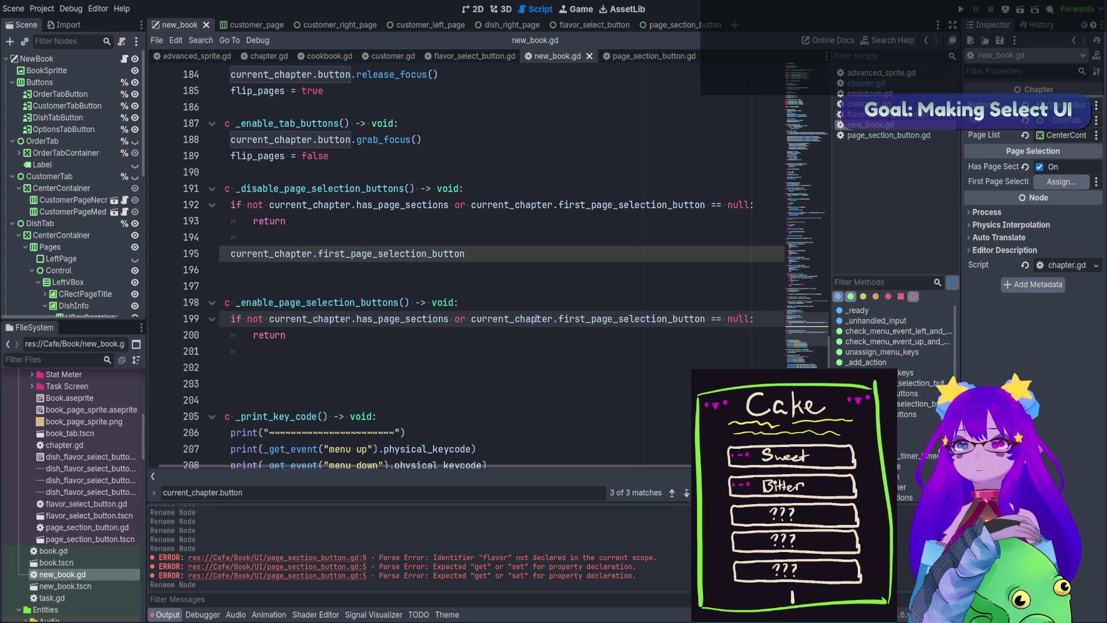
pyautogui.click(522, 261)
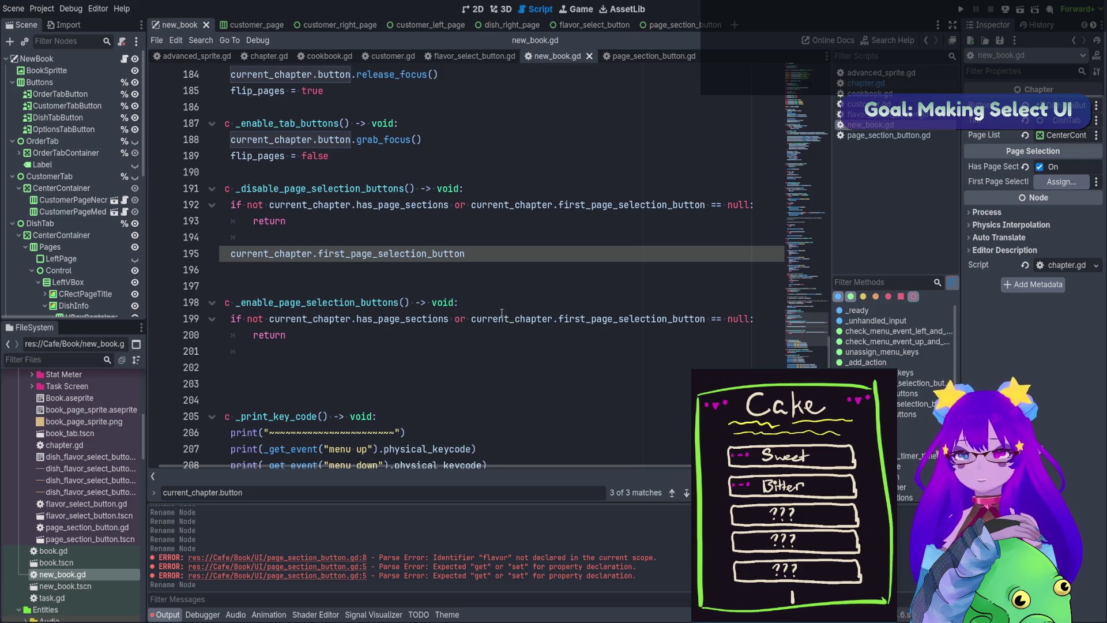
pyautogui.write('re')
pyautogui.press('Return')
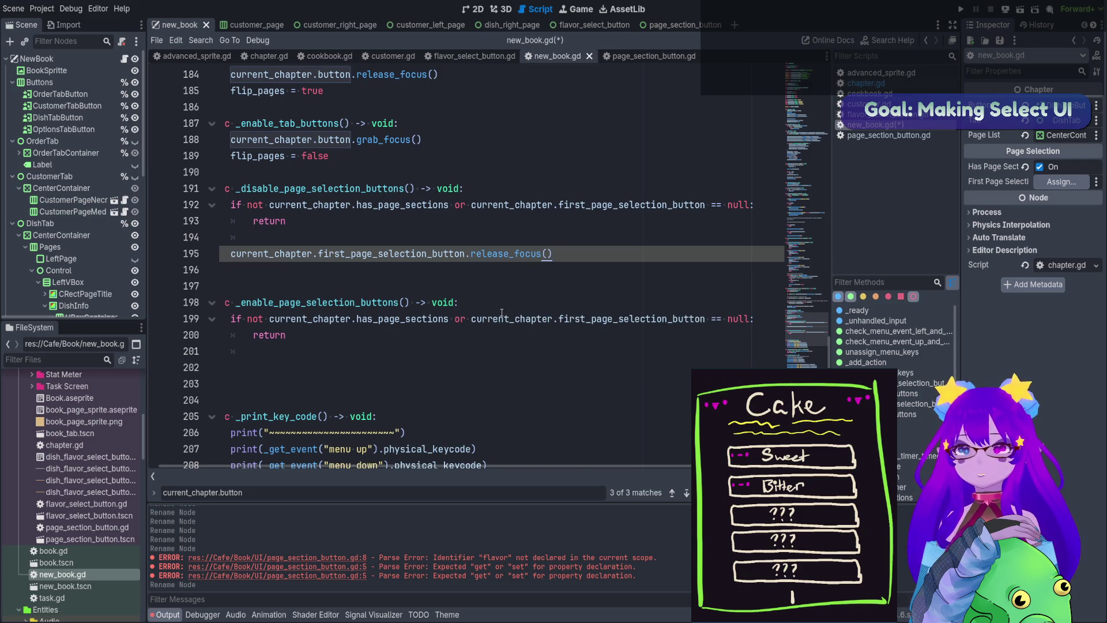
pyautogui.hotkey('ctrl', 's')
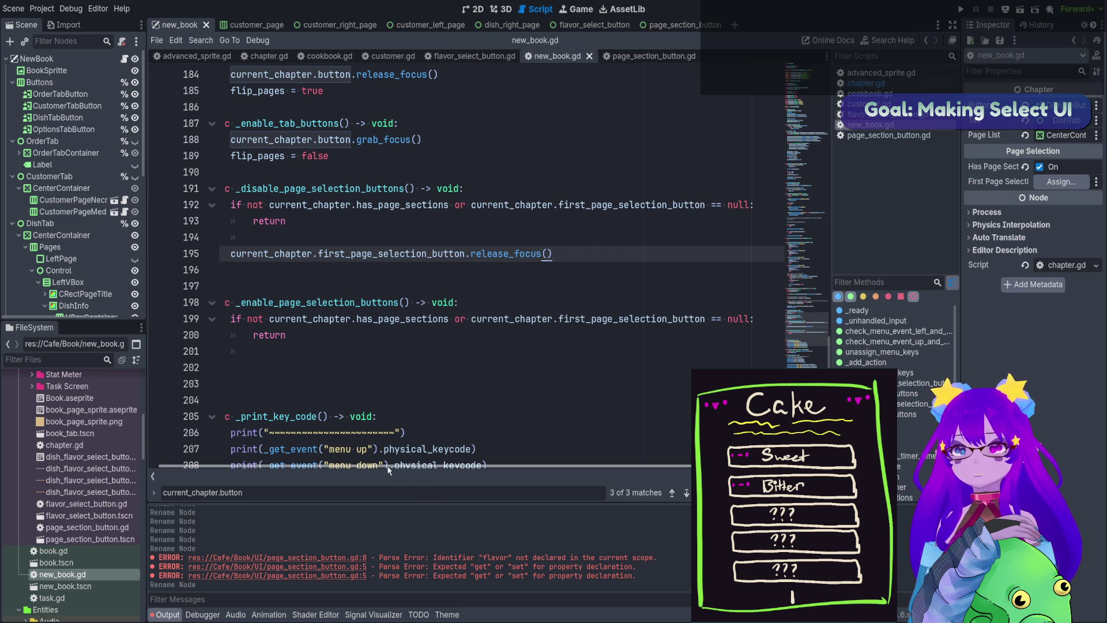
pyautogui.hscroll(-1, 400, 467)
# Copy the release_focus line to line 202, change it to grab_focus, and save new_book.gd.
pyautogui.moveTo(577, 250); pyautogui.dragTo(243, 255)
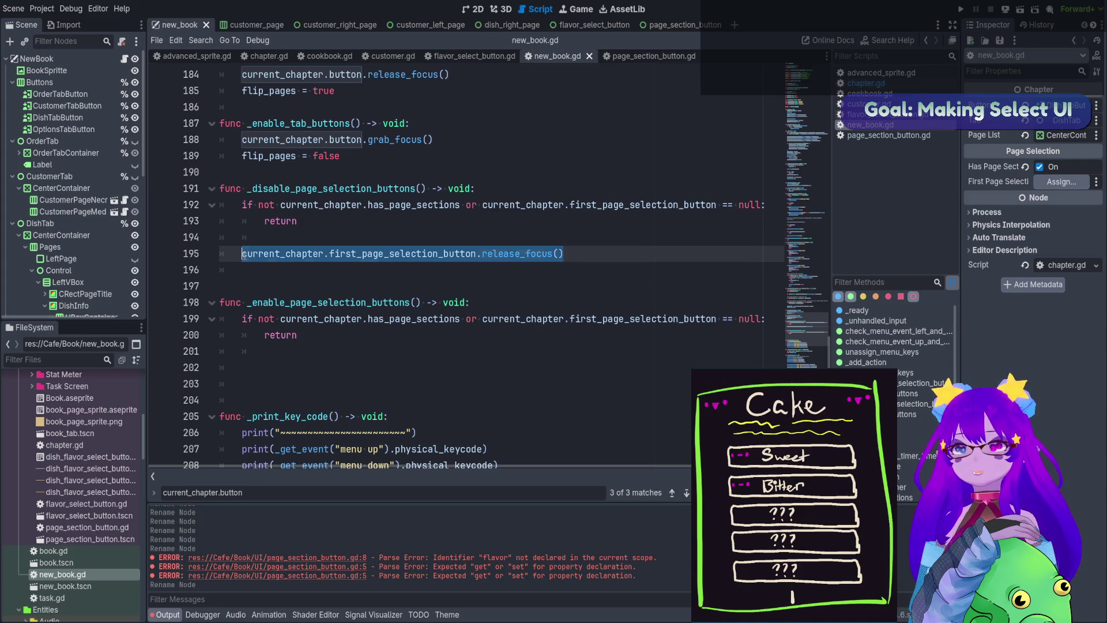
pyautogui.hotkey('ctrl', 'c')
pyautogui.click(292, 369)
pyautogui.hotkey('ctrl', 'v')
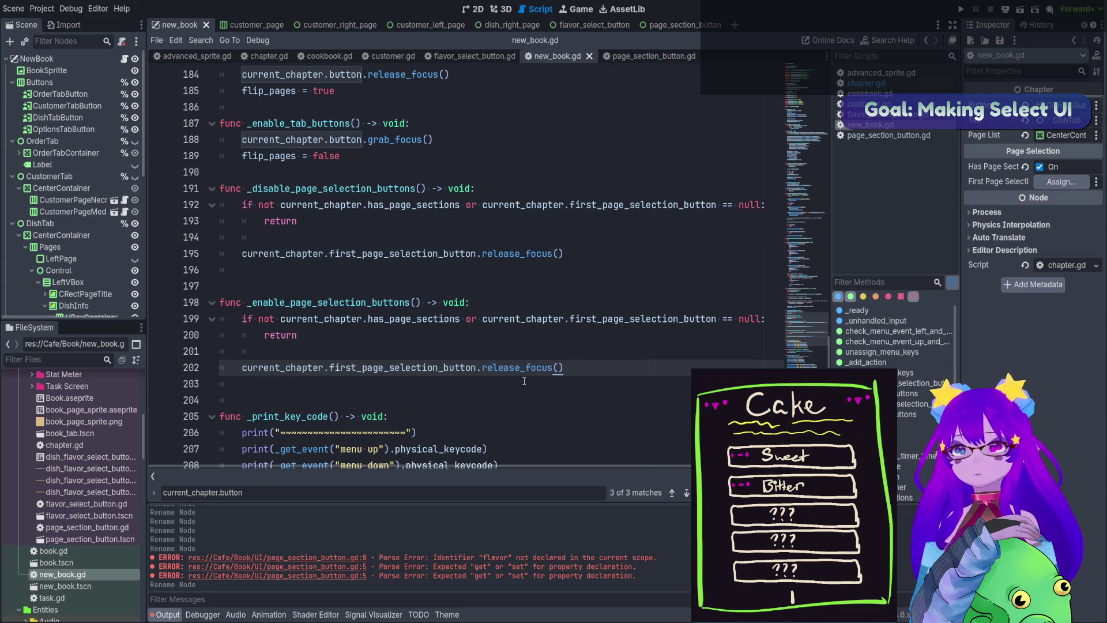
pyautogui.click(412, 134)
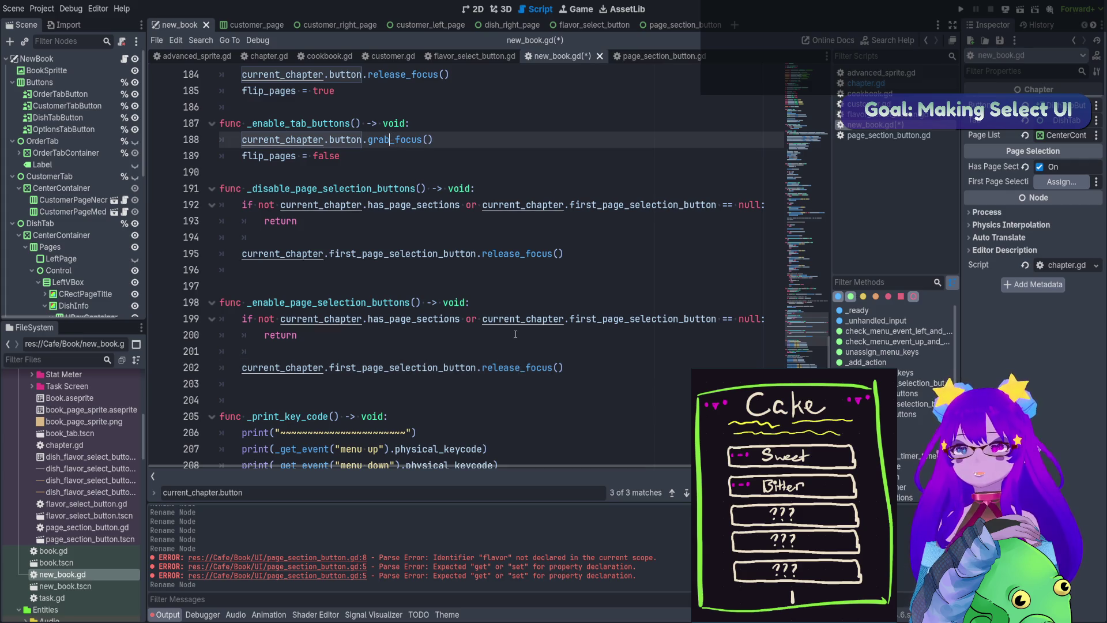
pyautogui.doubleClick(398, 140)
pyautogui.hotkey('ctrl', 'c')
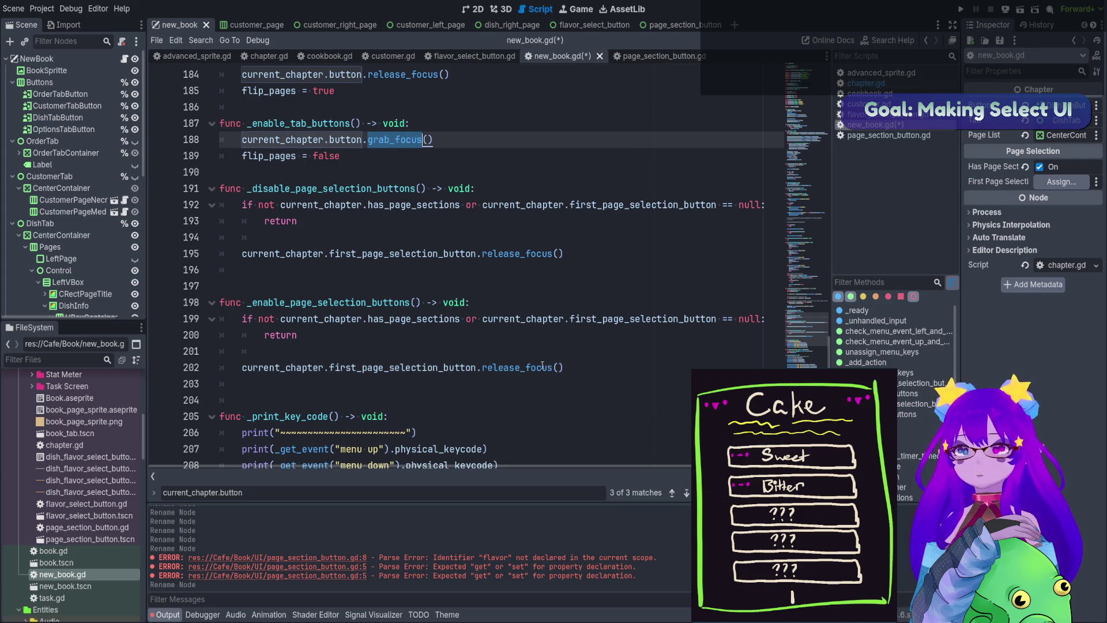
pyautogui.doubleClick(518, 367)
pyautogui.hotkey('ctrl', 'v')
pyautogui.hotkey('ctrl', 's')
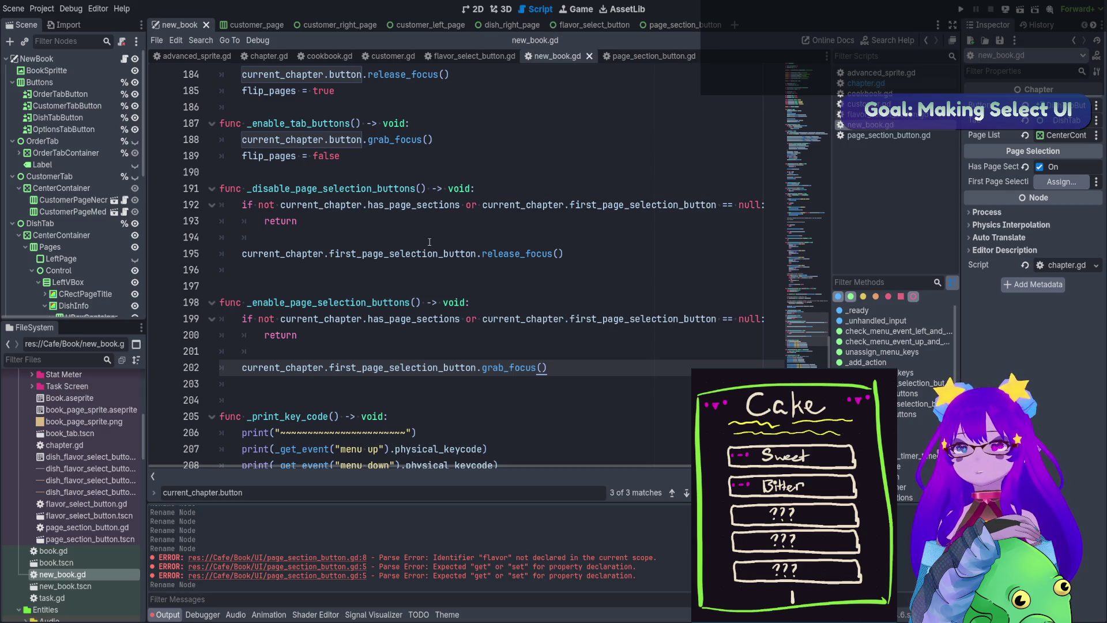
pyautogui.scroll(3, 327, 256)
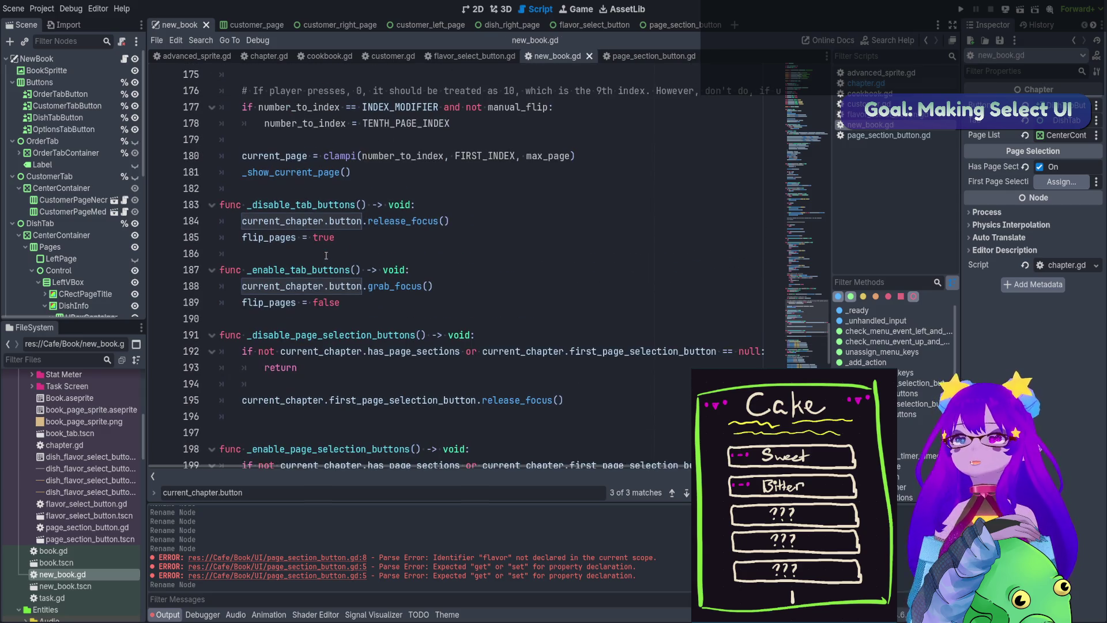
pyautogui.scroll(1, 326, 255)
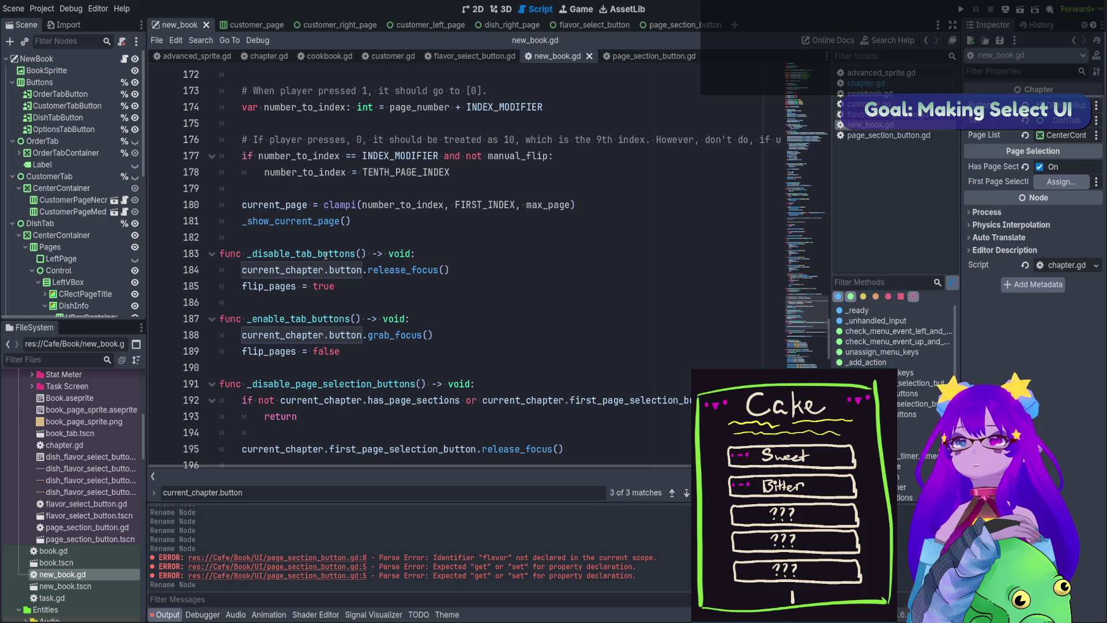
pyautogui.scroll(7, 325, 255)
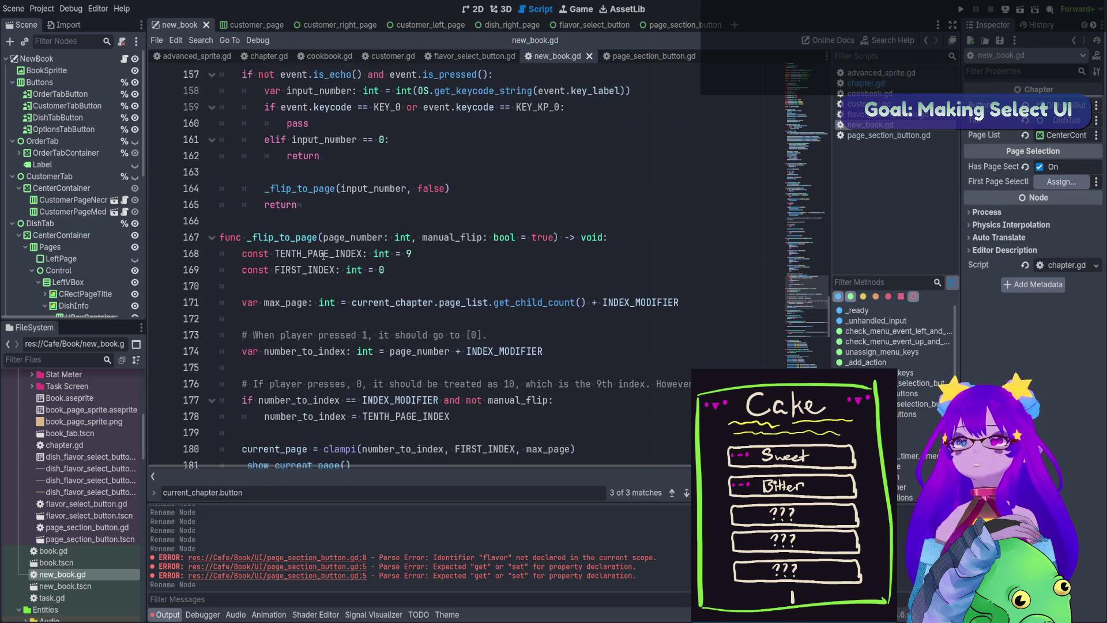
pyautogui.moveTo(807, 277); pyautogui.dragTo(807, 81)
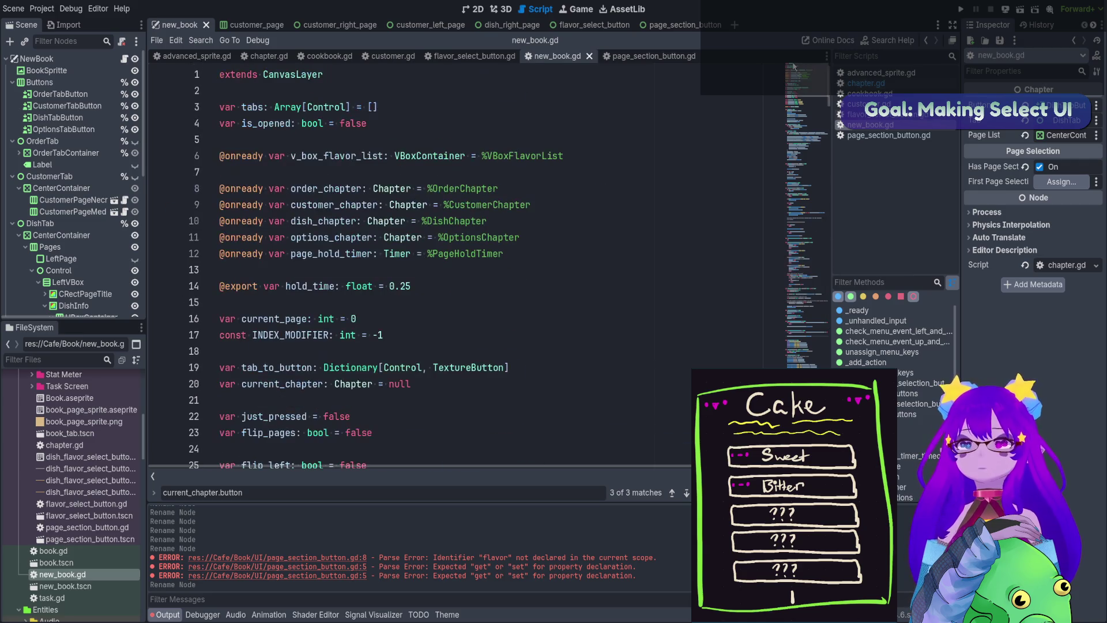
pyautogui.scroll(-6, 398, 153)
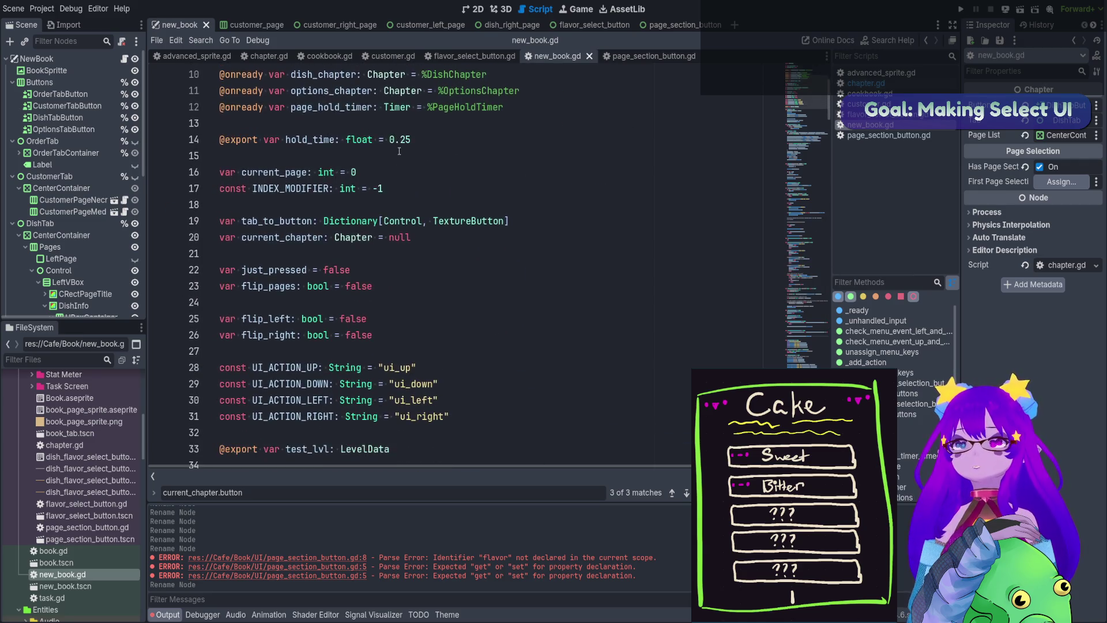
pyautogui.scroll(-3, 399, 151)
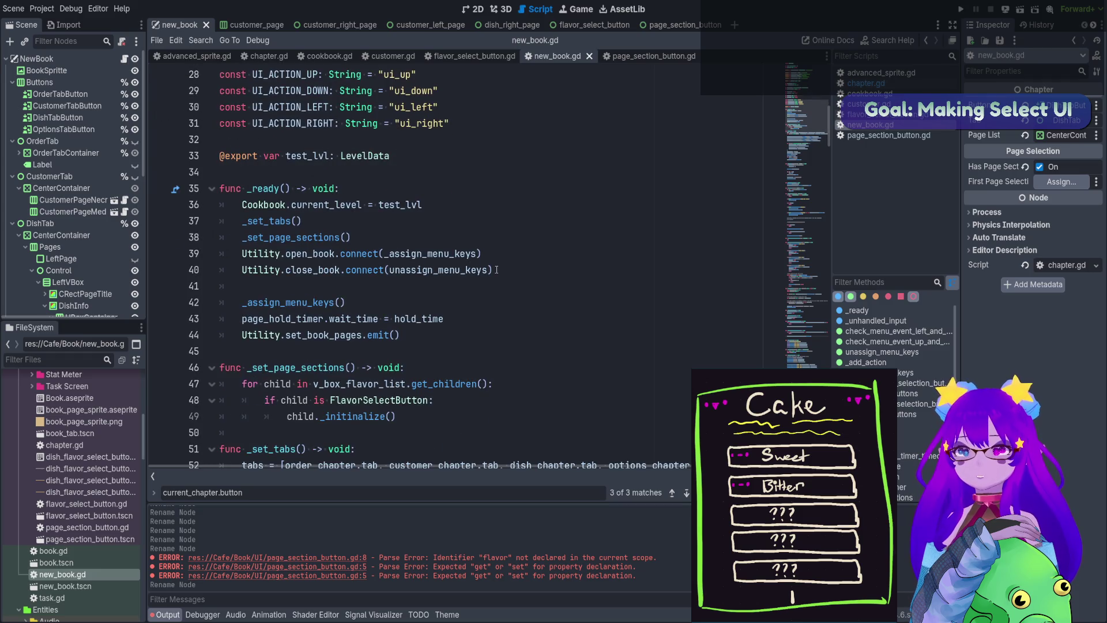
pyautogui.scroll(-7, 497, 269)
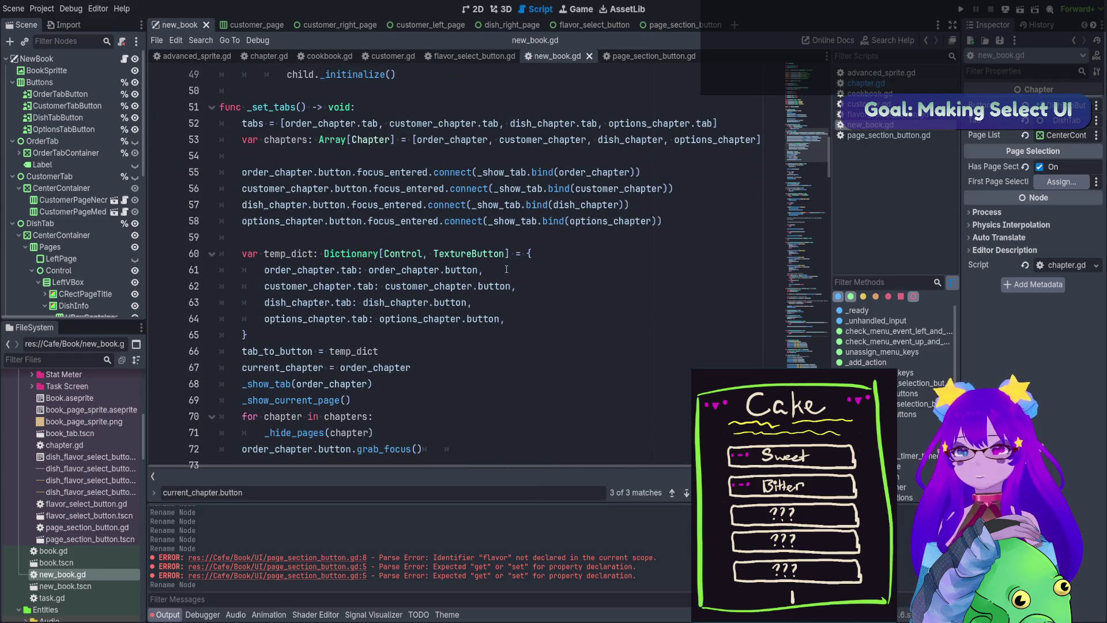
pyautogui.click(337, 270)
pyautogui.click(369, 286)
pyautogui.scroll(-1, 380, 319)
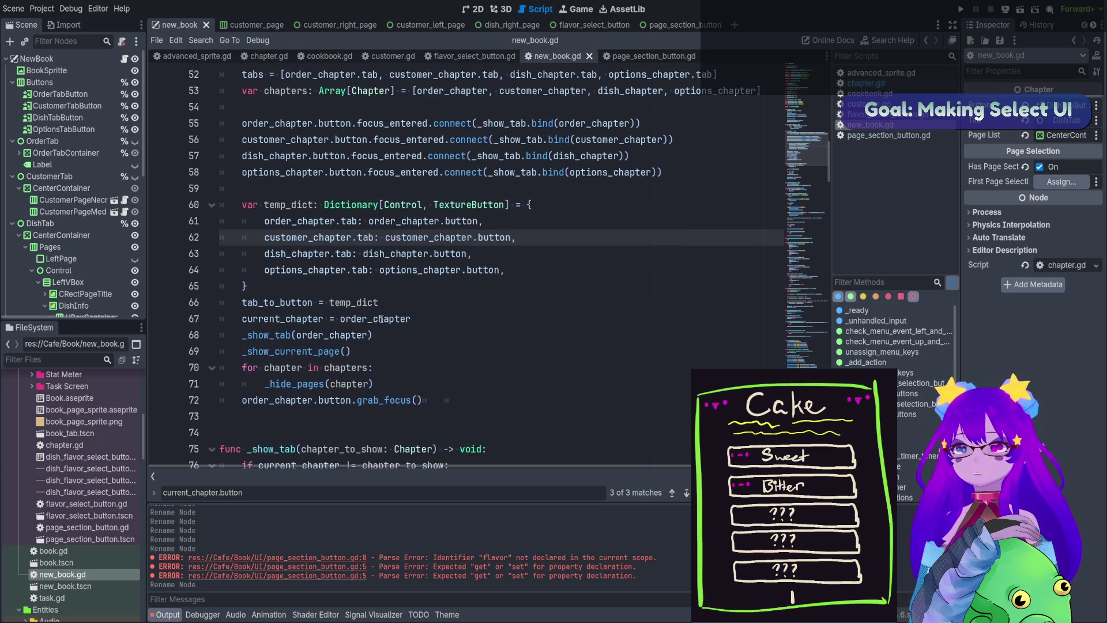
pyautogui.scroll(-1, 381, 319)
pyautogui.scroll(-3, 380, 319)
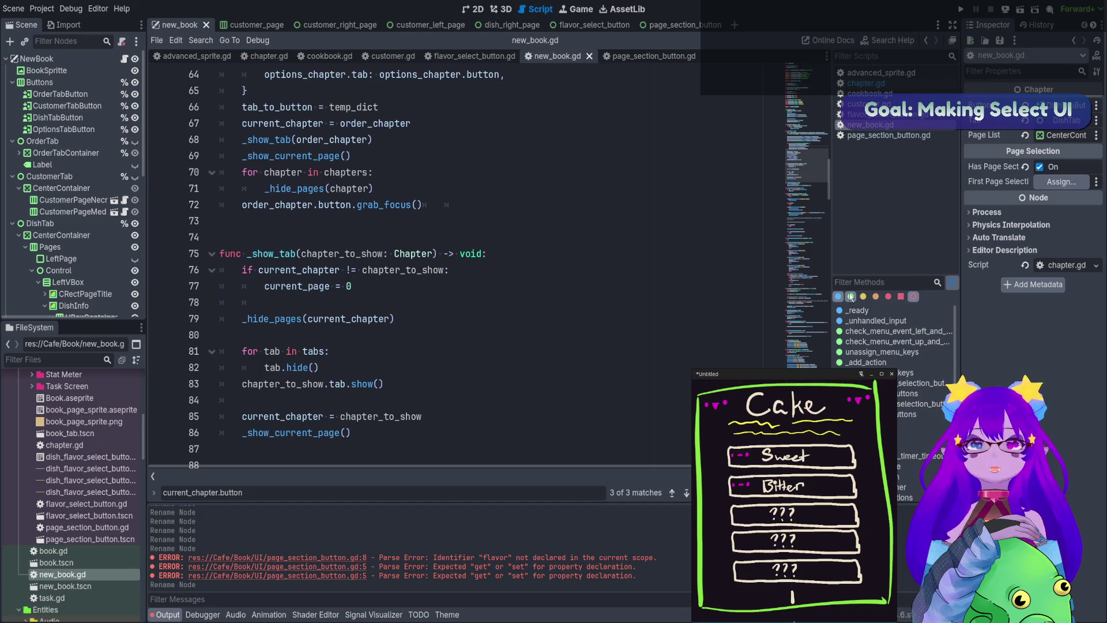
pyautogui.click(876, 320)
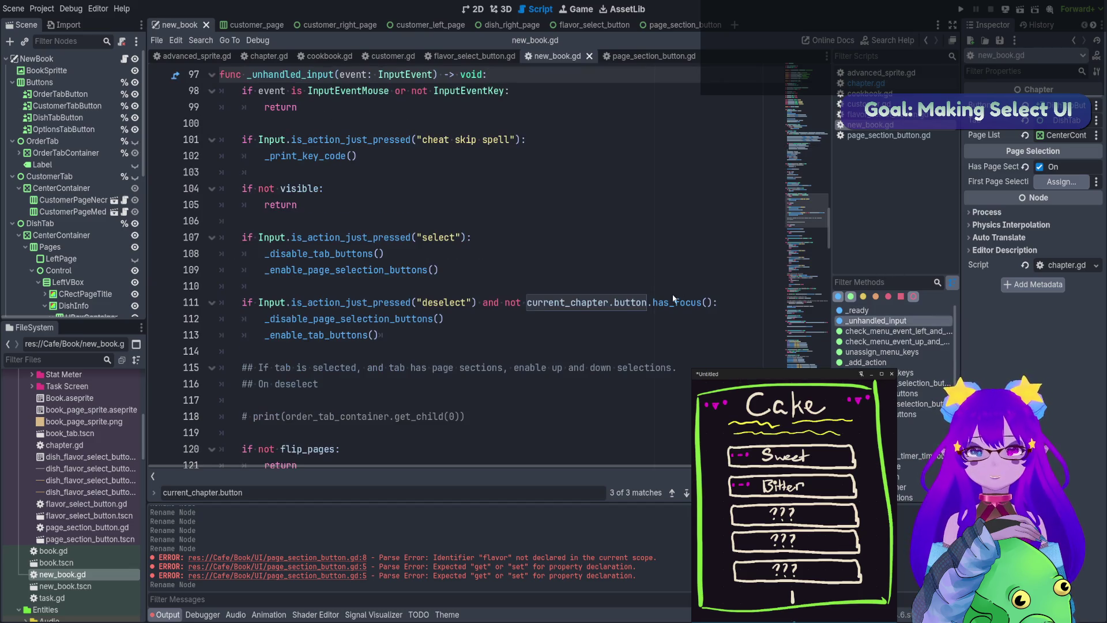
pyautogui.click(510, 171)
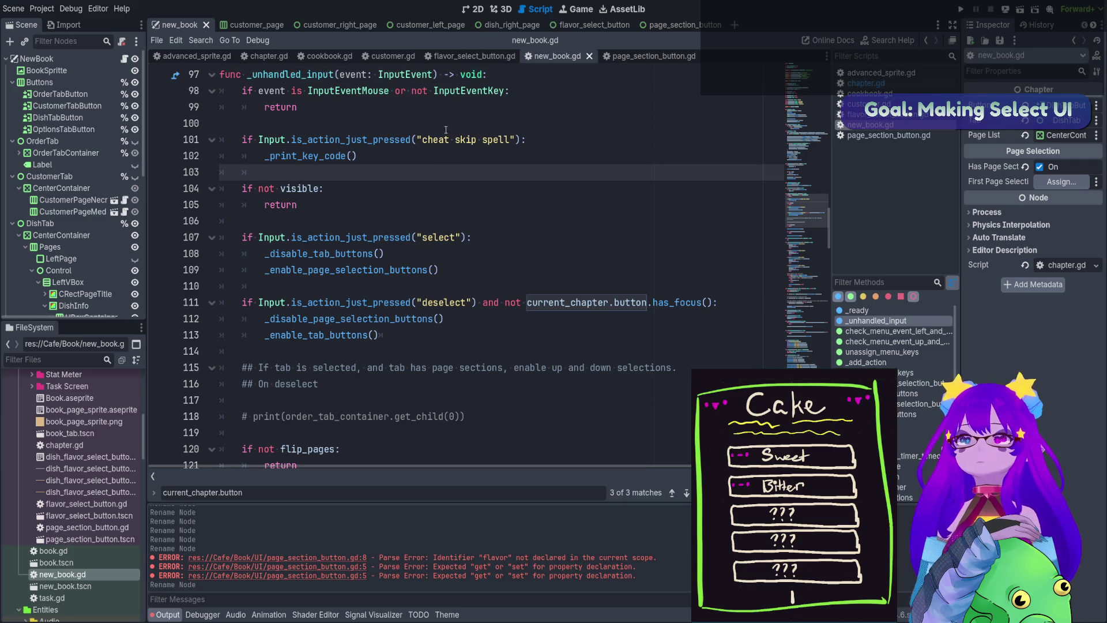
pyautogui.scroll(-2, 440, 131)
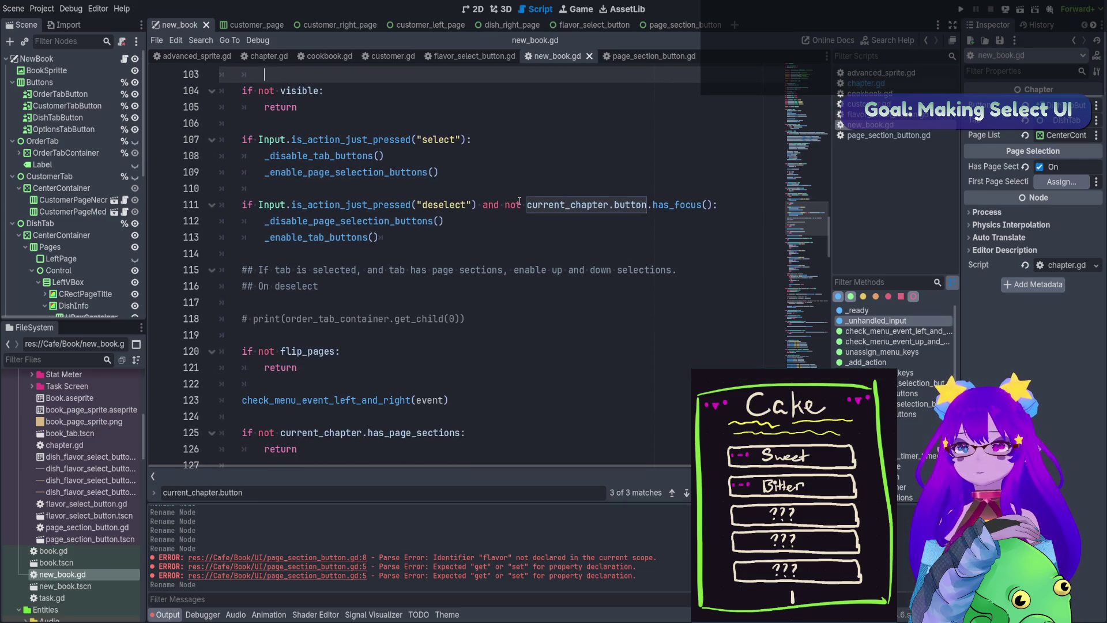
pyautogui.scroll(-2, 520, 200)
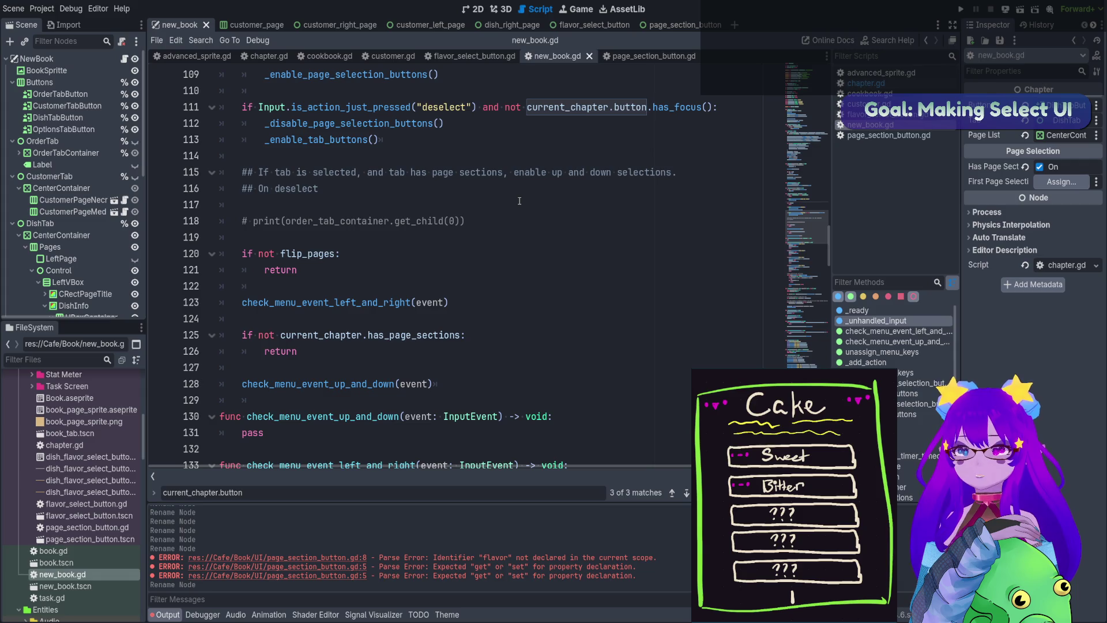
pyautogui.scroll(-4, 520, 201)
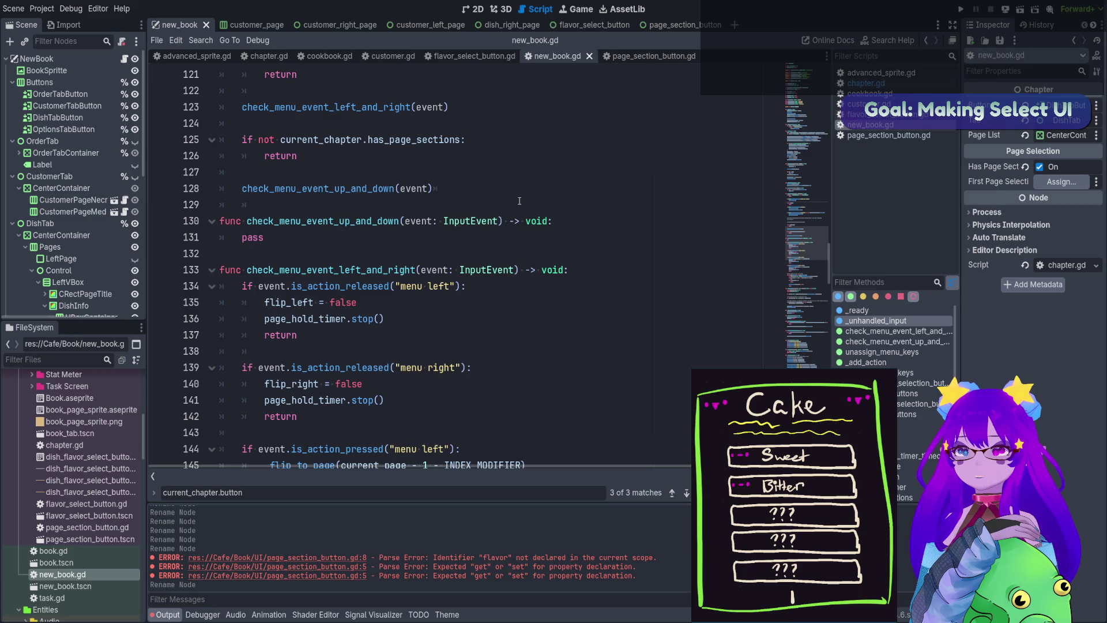
pyautogui.scroll(12, 519, 201)
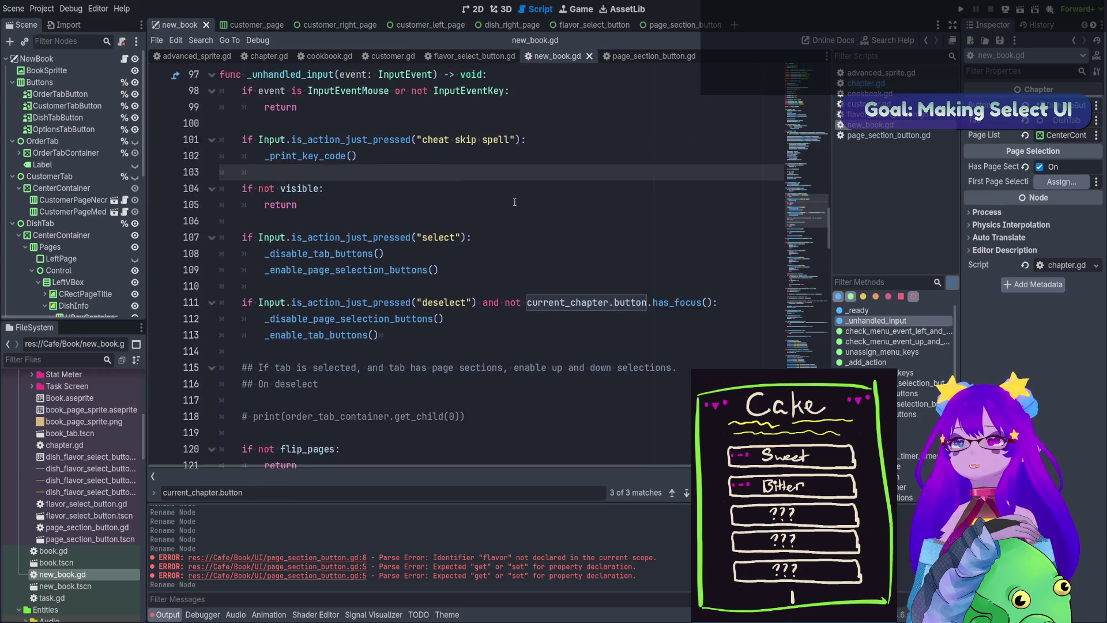
pyautogui.scroll(1, 514, 202)
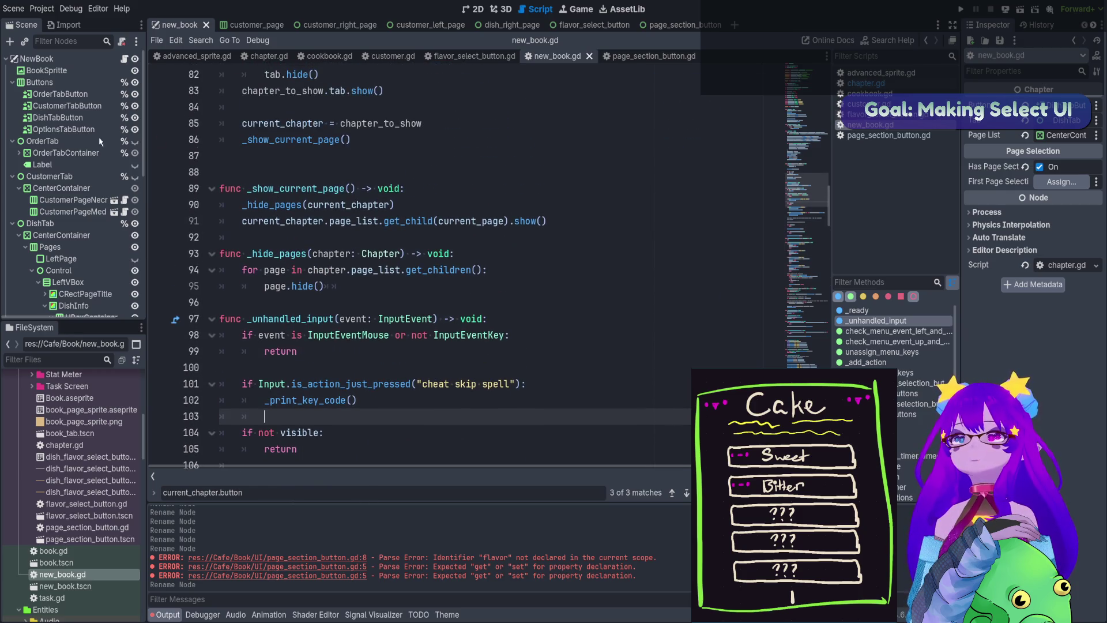
pyautogui.click(51, 95)
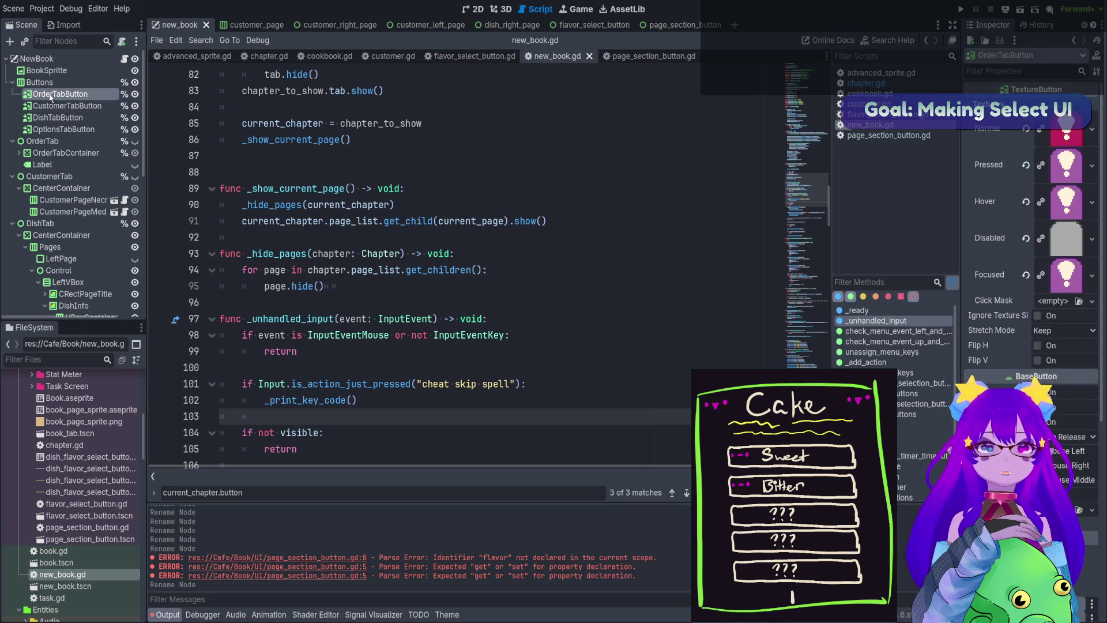
# Save the open script with the caret on line 93.
pyautogui.scroll(-5, 1031, 231)
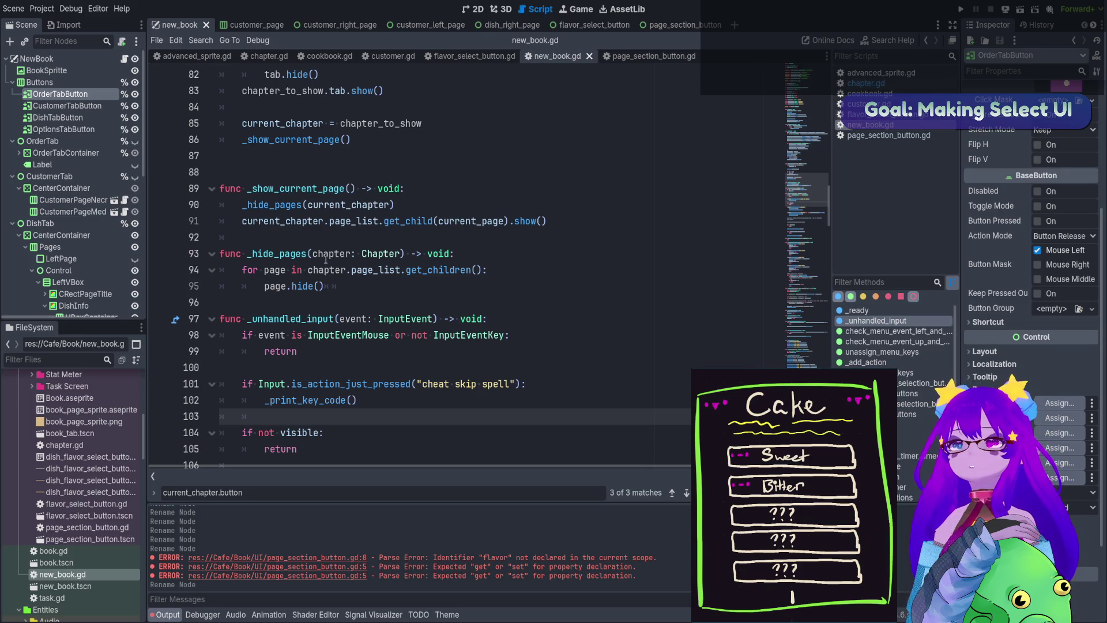
pyautogui.click(323, 255)
pyautogui.hotkey('ctrl', 's')
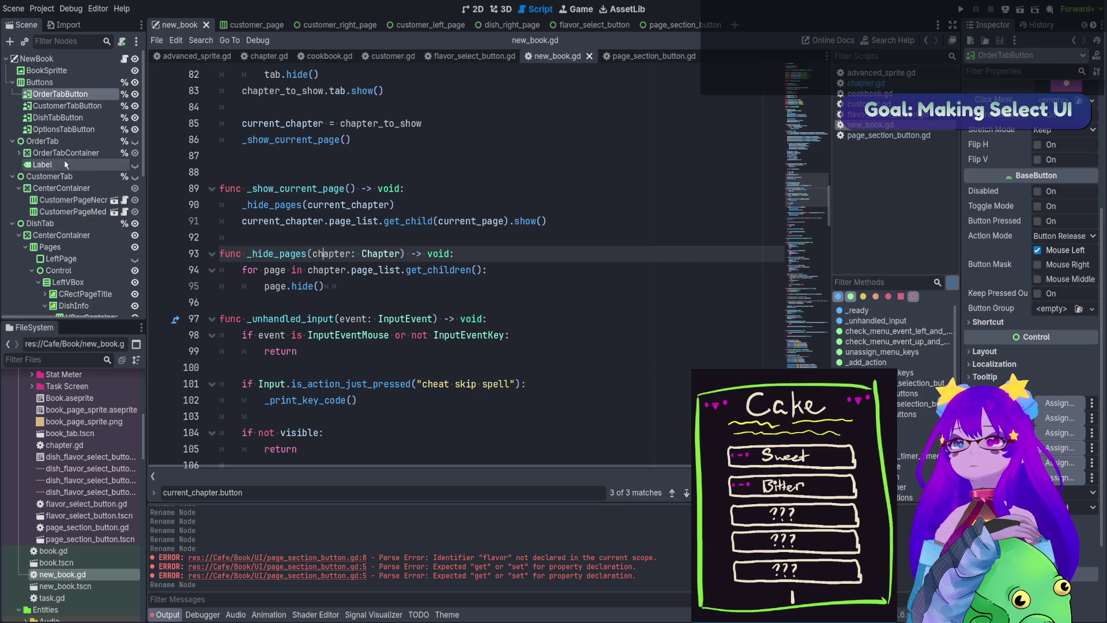
# Assign SweetFlavor as DishChapter's First Page Selection, save the book scene, and run it.
pyautogui.scroll(-6, 72, 190)
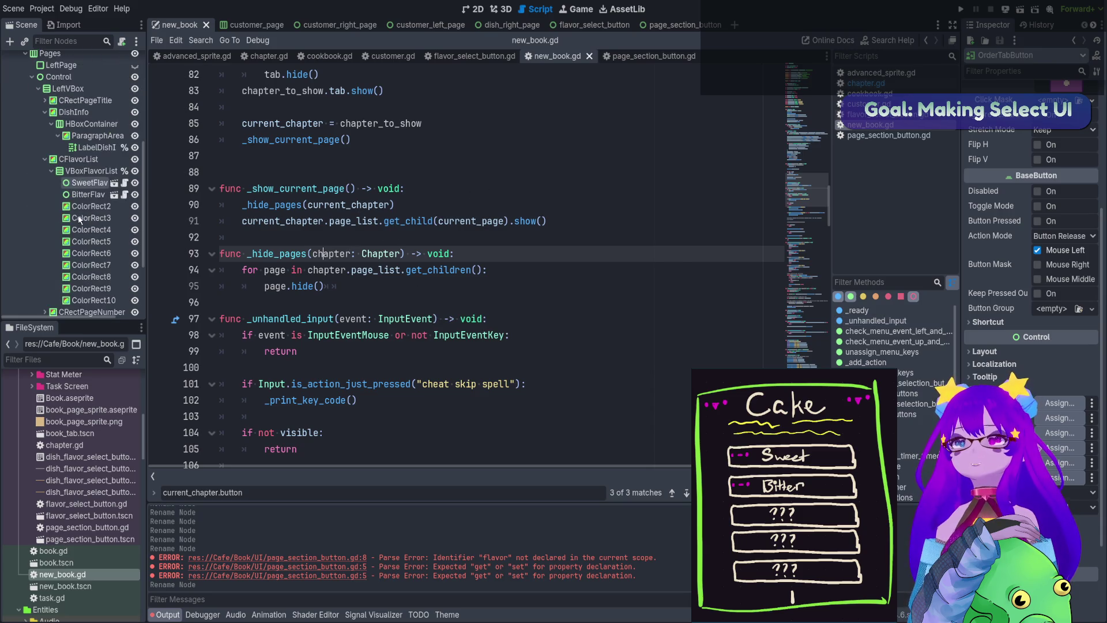
pyautogui.scroll(-3, 75, 225)
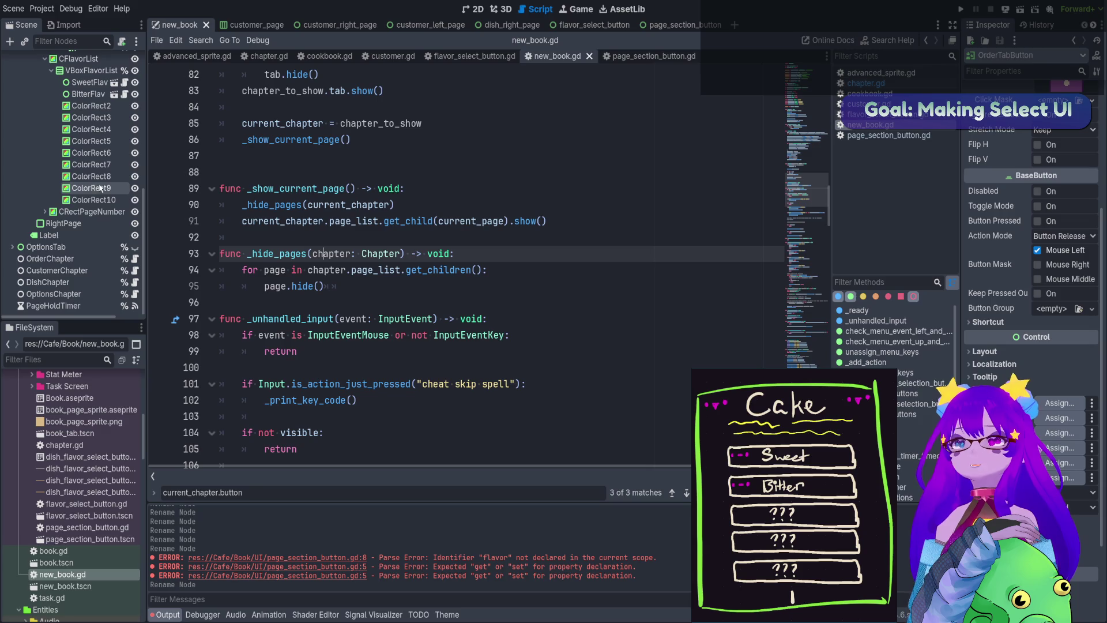
pyautogui.click(49, 282)
pyautogui.scroll(2, 80, 225)
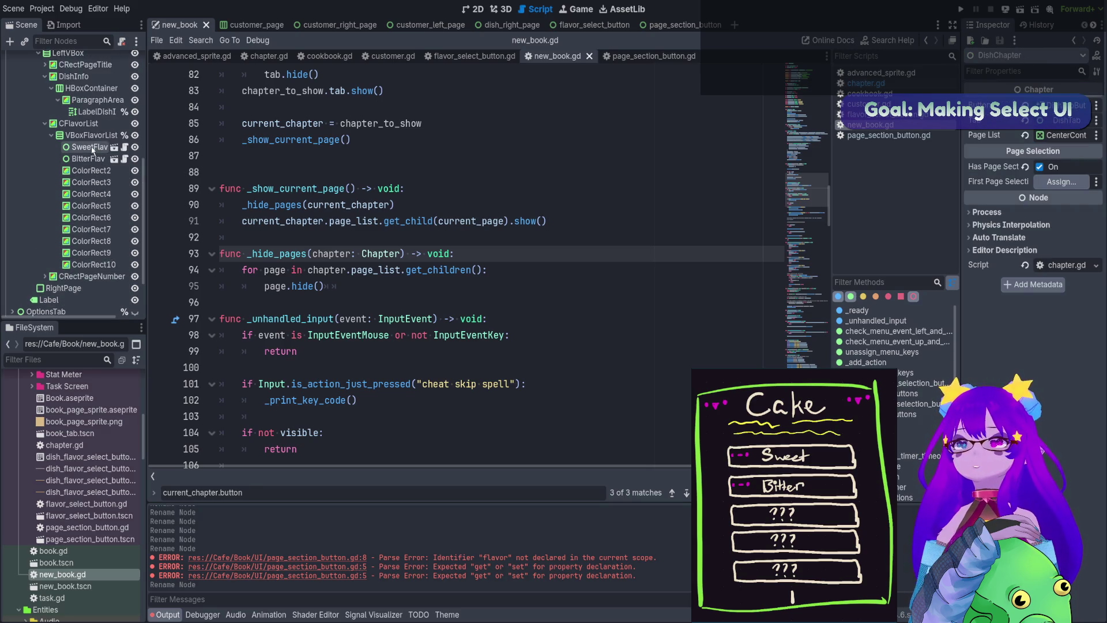
pyautogui.moveTo(92, 149)
pyautogui.mouseDown()
pyautogui.moveTo(464, 252)
pyautogui.moveTo(1049, 181)
pyautogui.mouseUp()
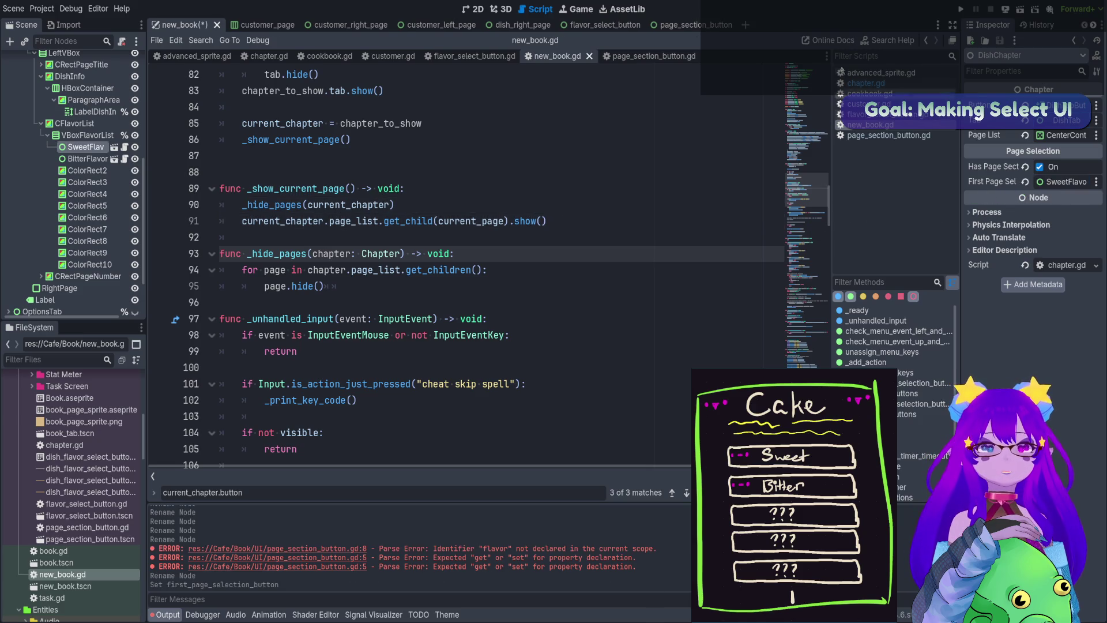
pyautogui.hotkey('ctrl', 's')
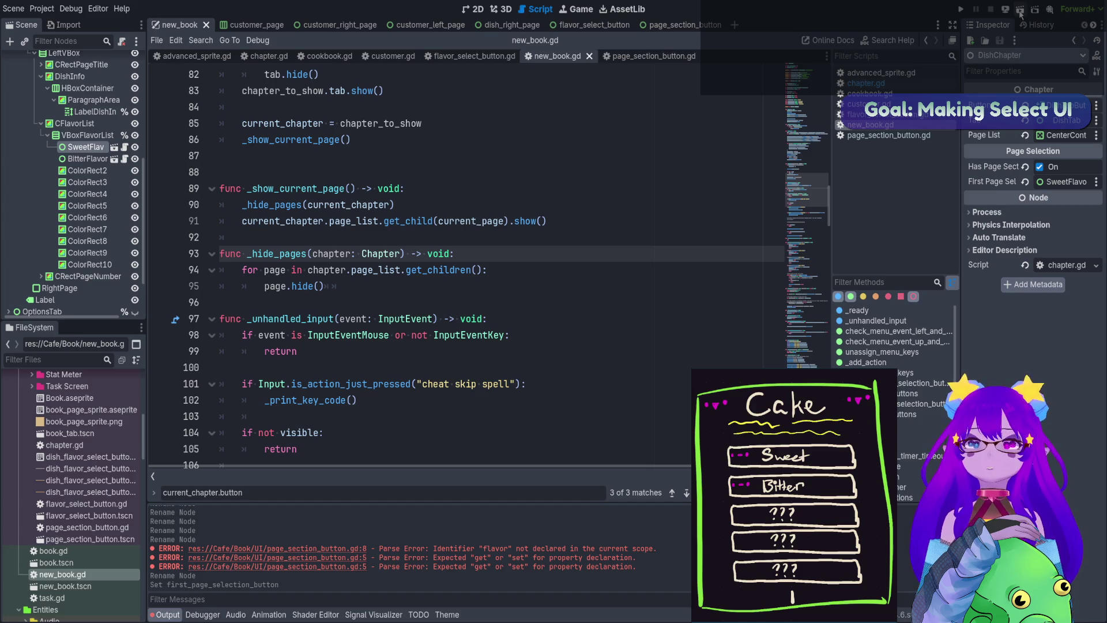
pyautogui.click(1020, 10)
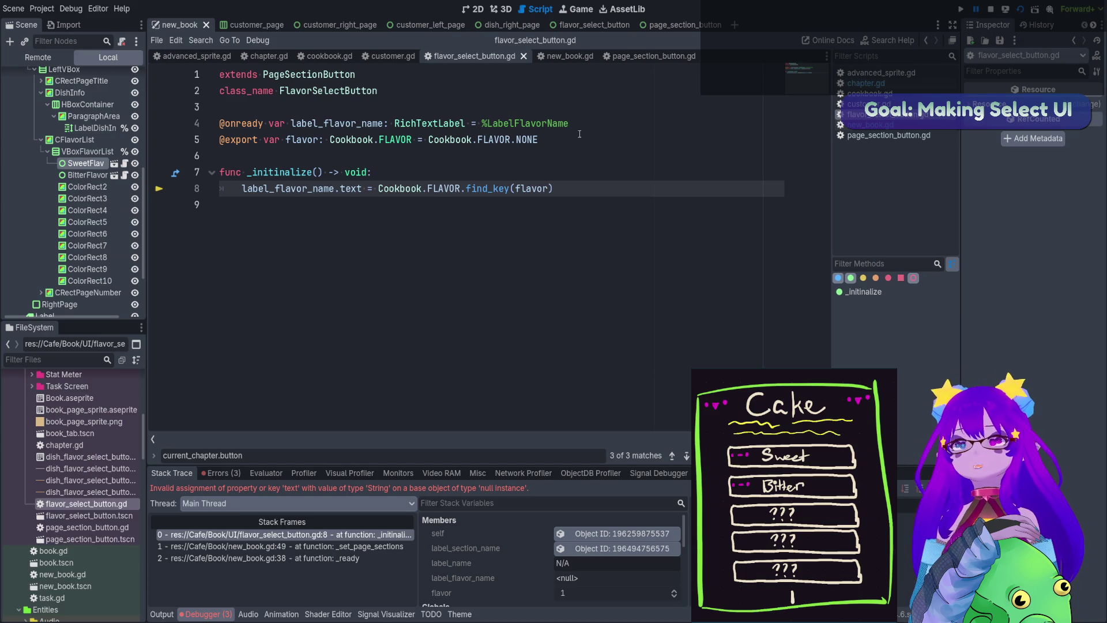
pyautogui.moveTo(578, 132); pyautogui.dragTo(184, 125)
pyautogui.press('BackSpace')
pyautogui.press('Delete')
pyautogui.press('Down')
pyautogui.hotkey('ctrl', 's')
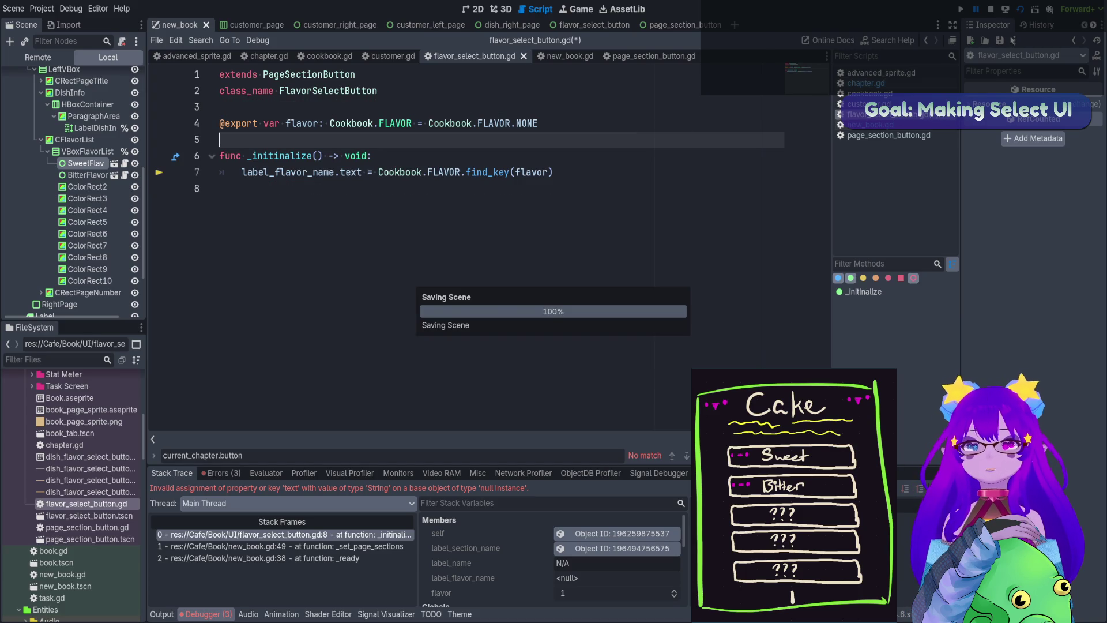
# Stop the running game and launch it again.
pyautogui.click(991, 11)
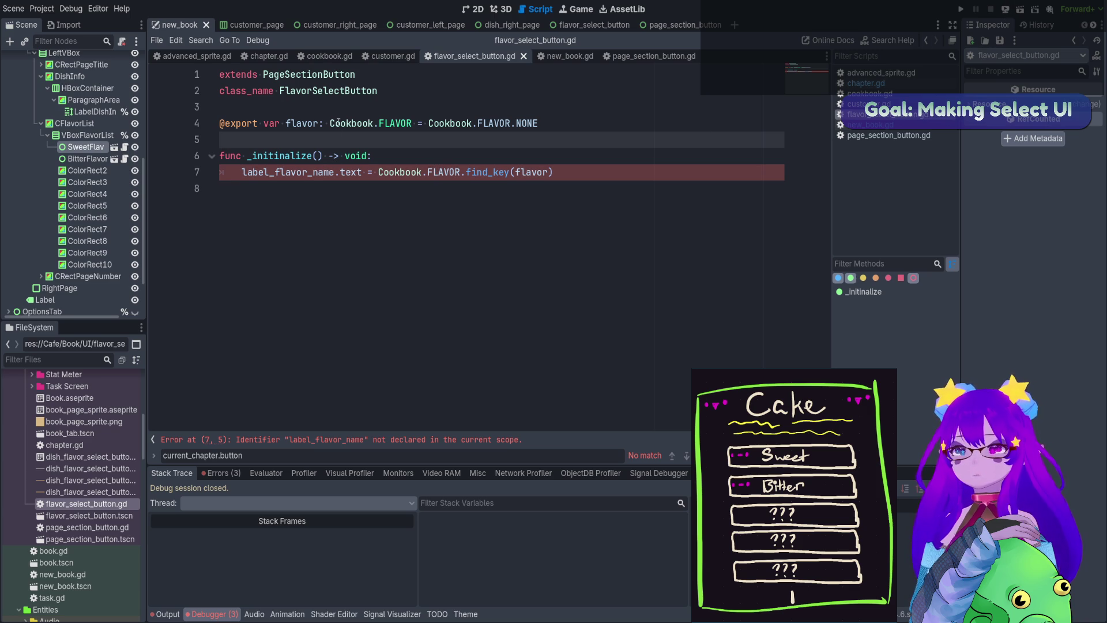
pyautogui.doubleClick(306, 172)
pyautogui.press('F5')
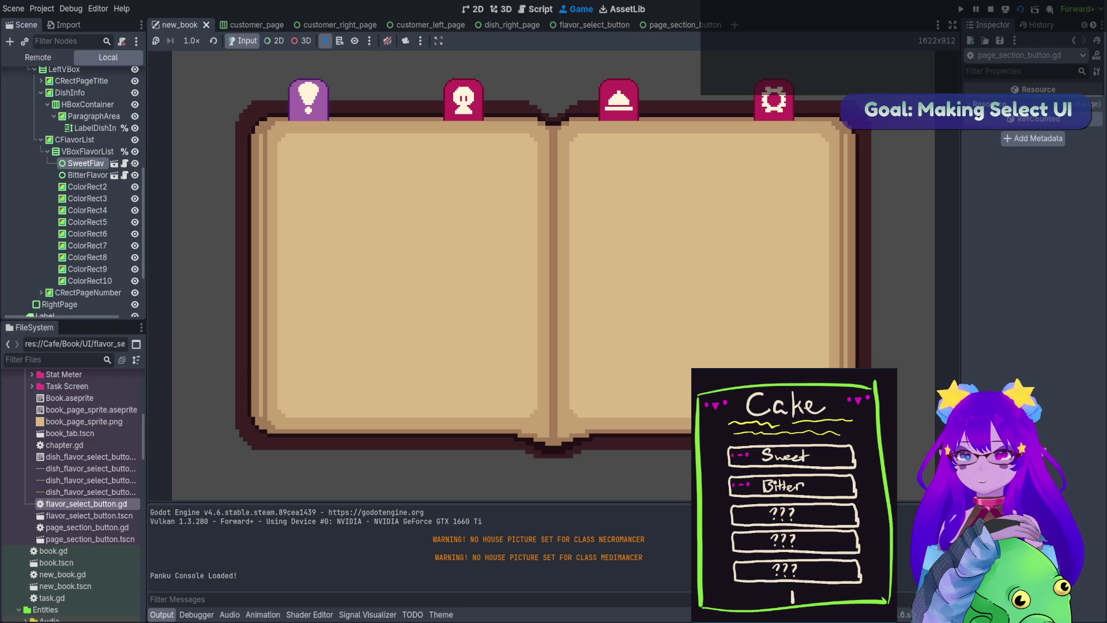
# View the Necromancer and Dish pages, read the grab_focus error in Debugger > Errors, and stop the game.
pyautogui.click(463, 99)
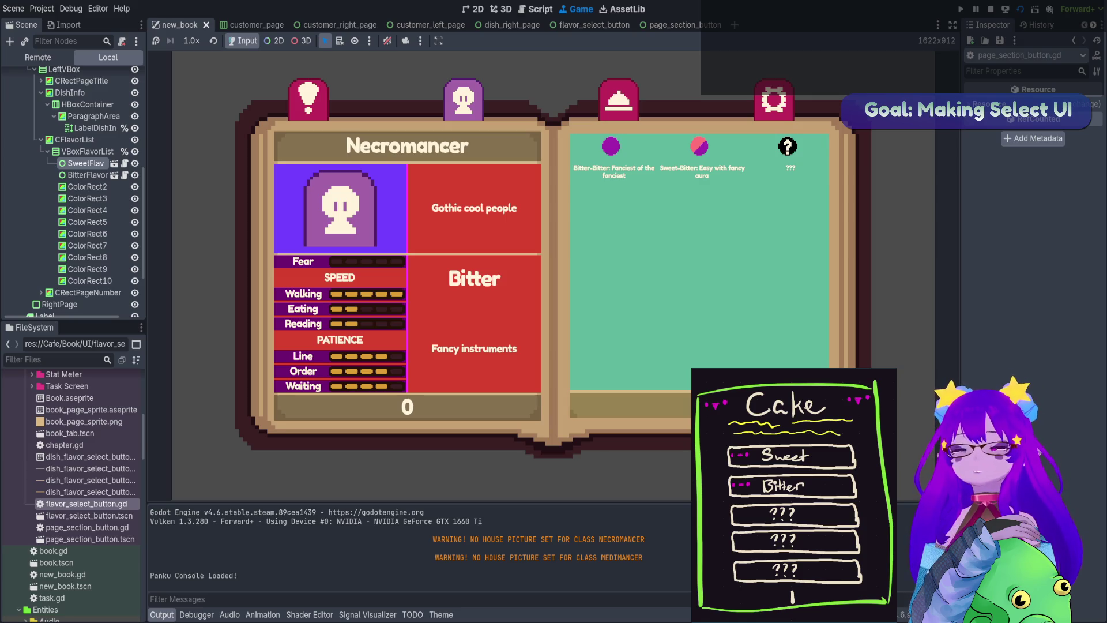
pyautogui.click(618, 99)
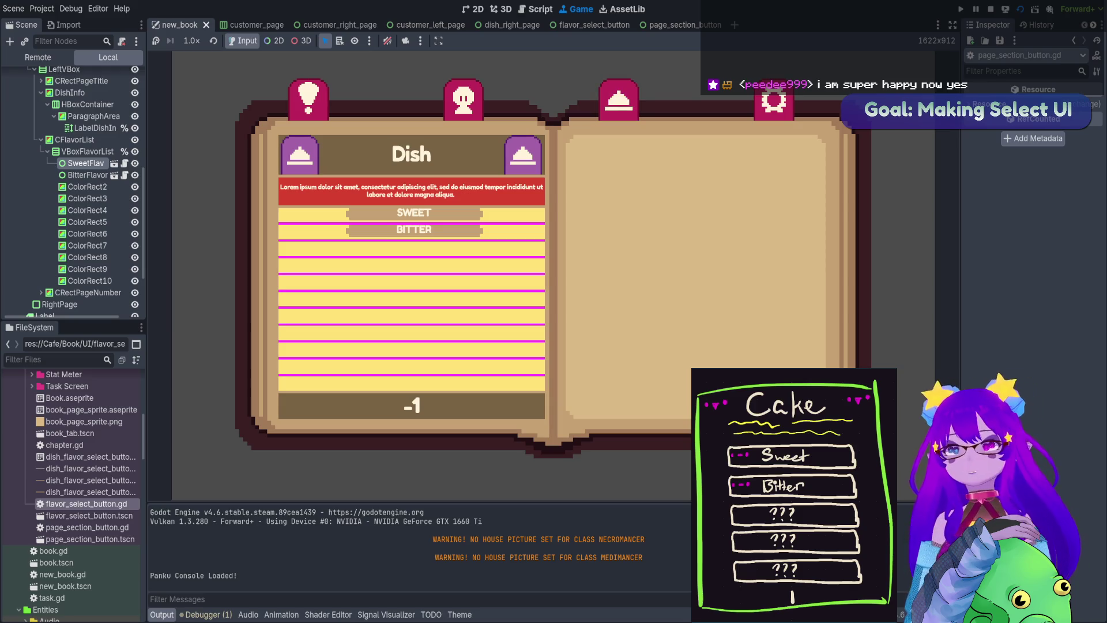
pyautogui.click(206, 614)
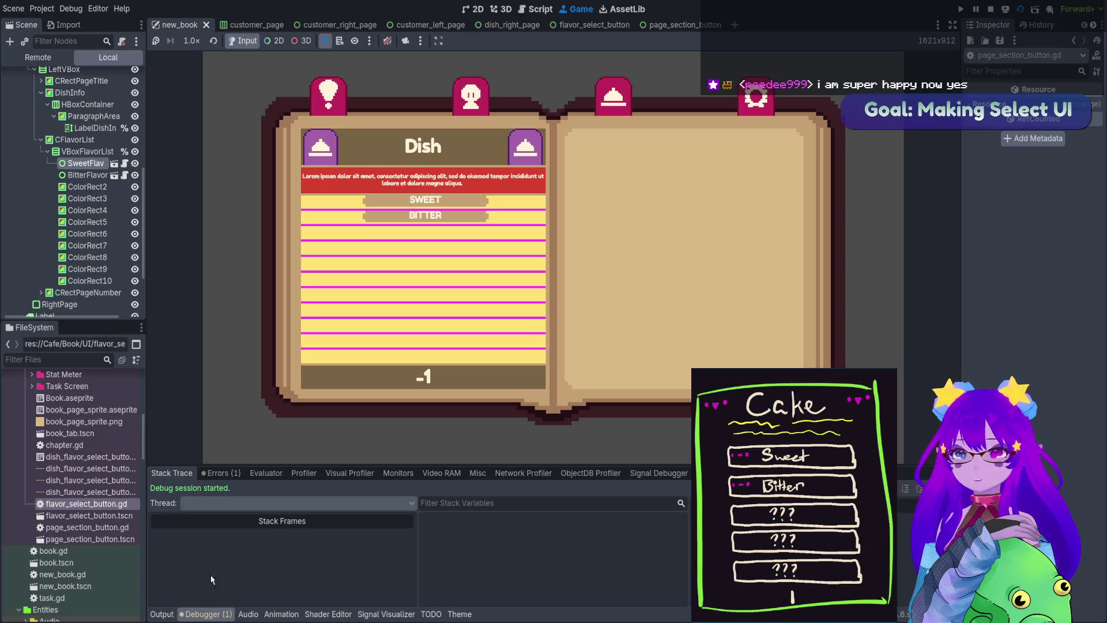
pyautogui.click(222, 473)
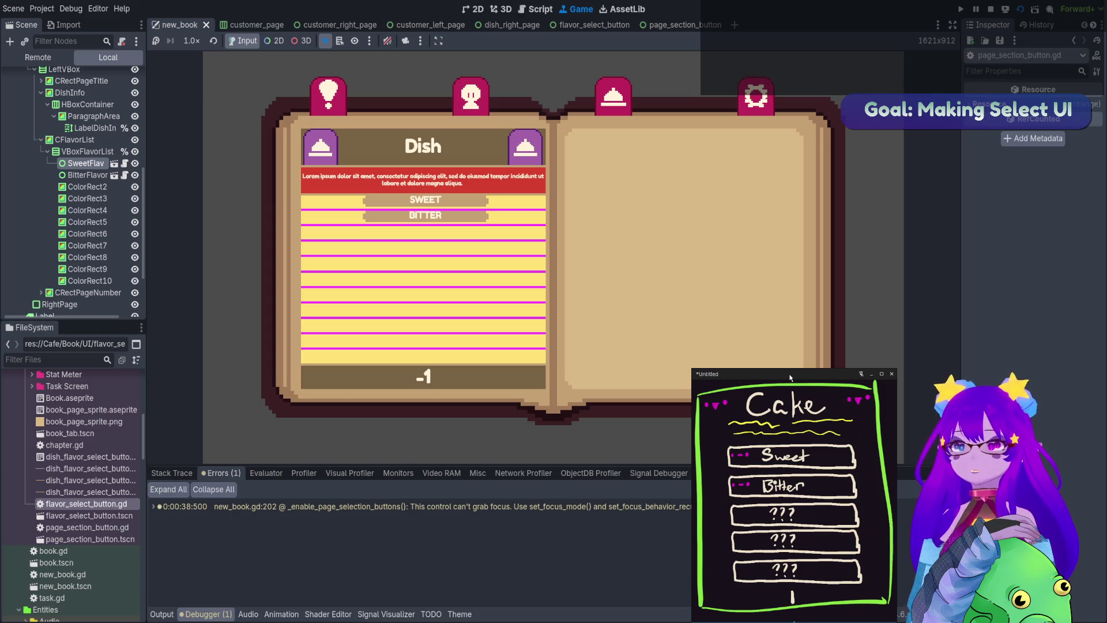
pyautogui.click(991, 9)
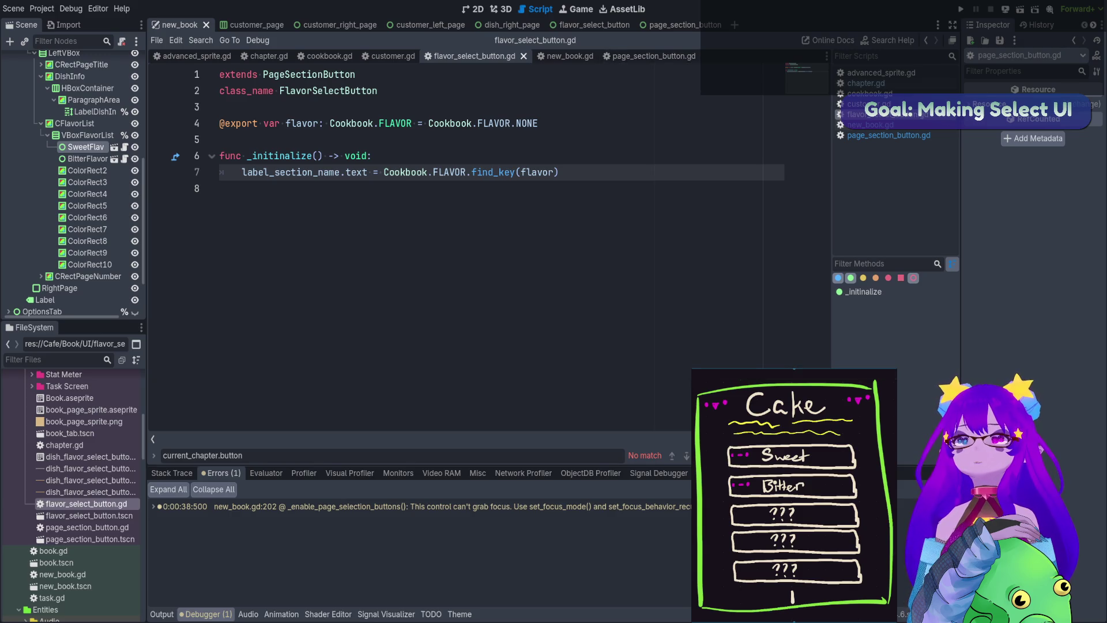
# Open the page_section_button scene and its script, with PageSelectButton selected.
pyautogui.click(257, 192)
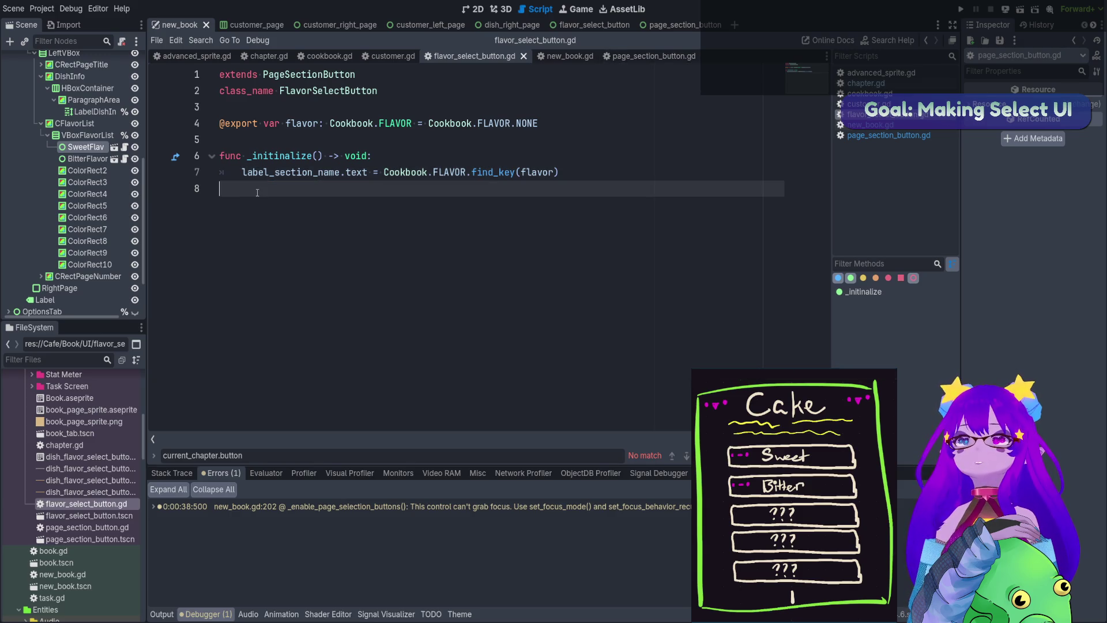
pyautogui.click(377, 90)
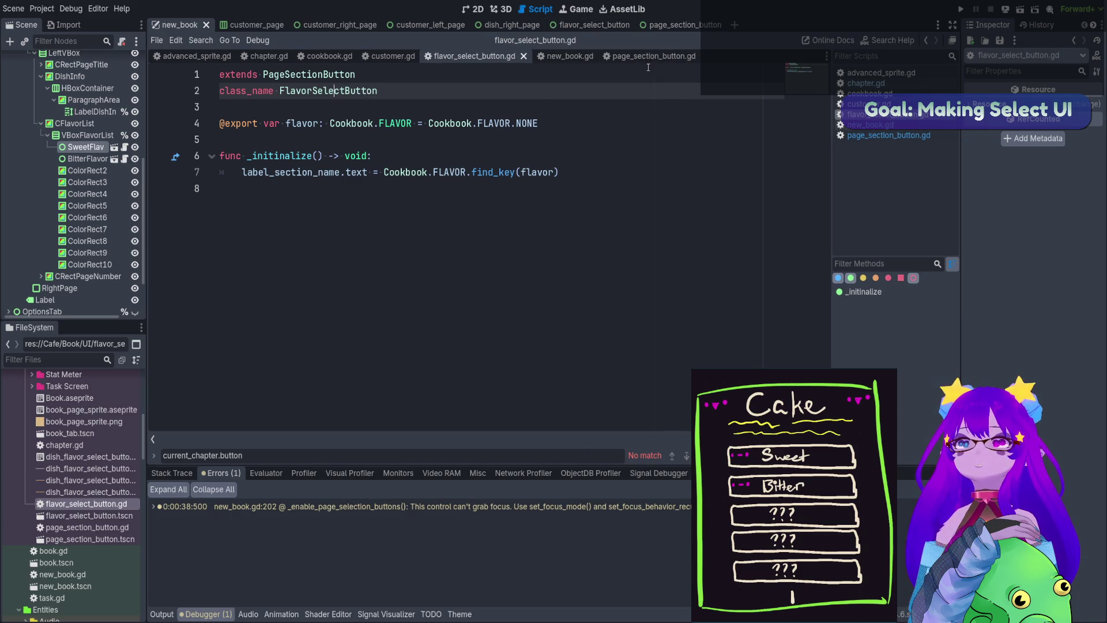
pyautogui.click(662, 28)
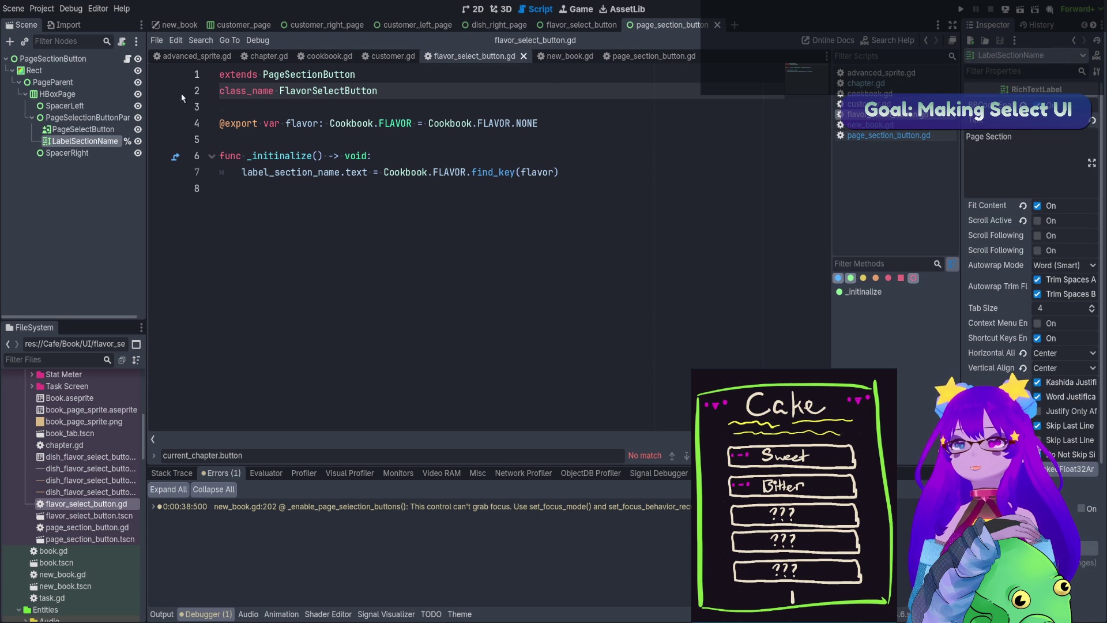
pyautogui.click(125, 60)
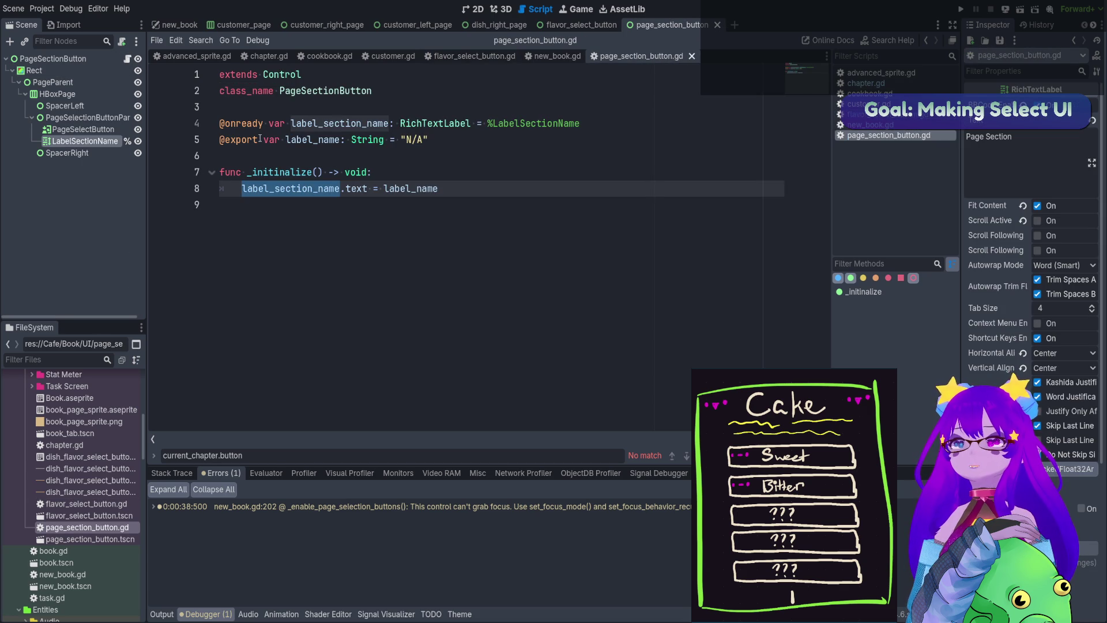
pyautogui.click(104, 129)
# Start a new 'func _' declaration on line 10, below _initialize.
pyautogui.click(239, 202)
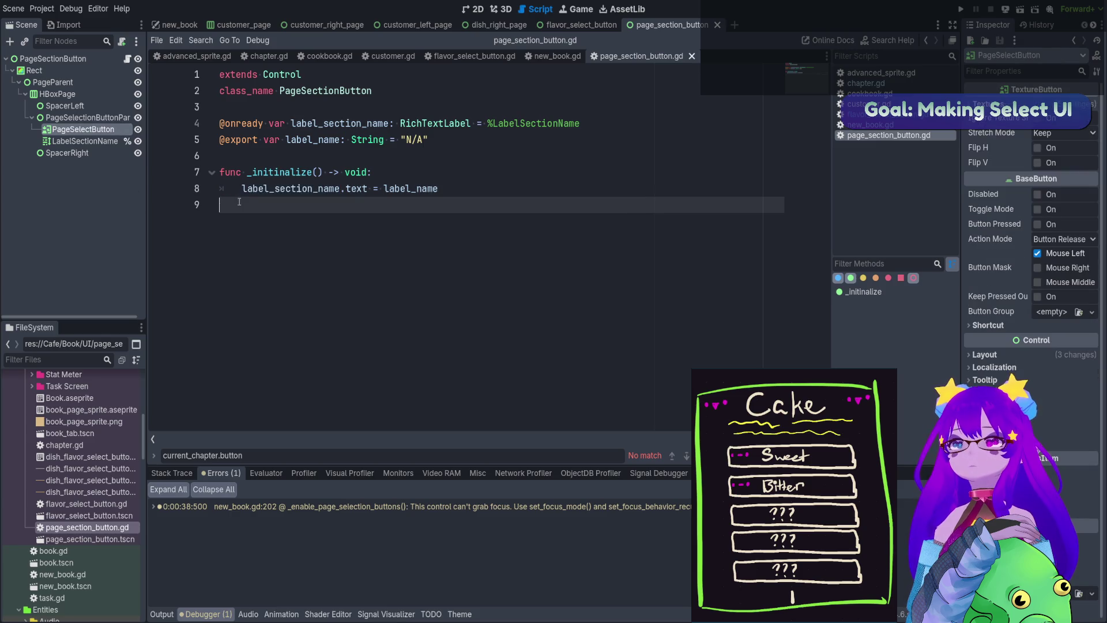
pyautogui.press('Return')
pyautogui.write('func ')
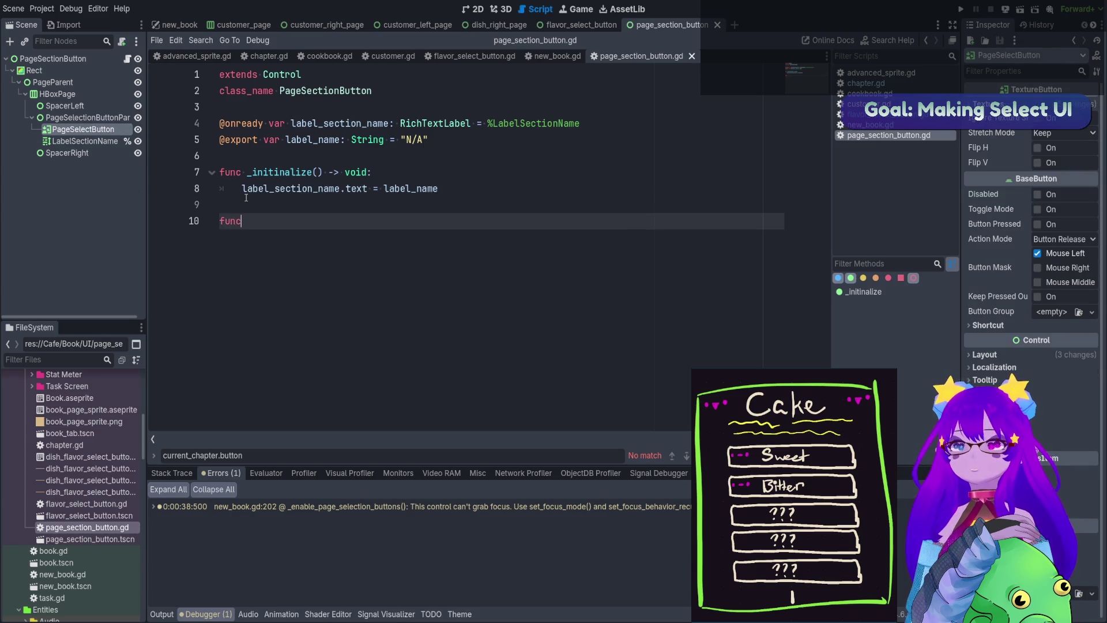
pyautogui.write('_')
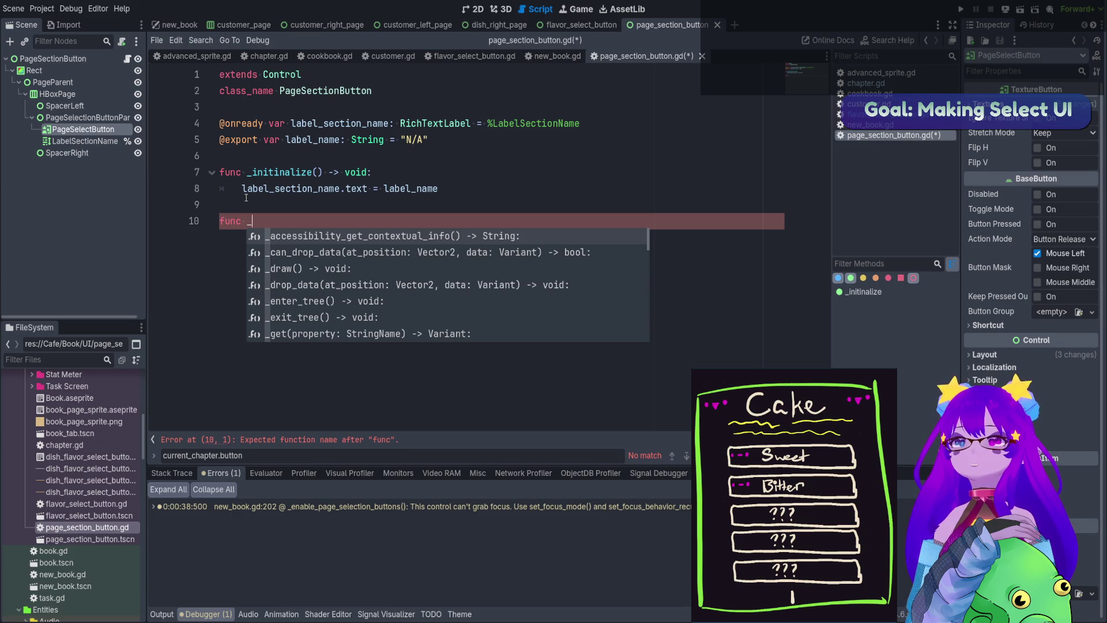
pyautogui.click(534, 142)
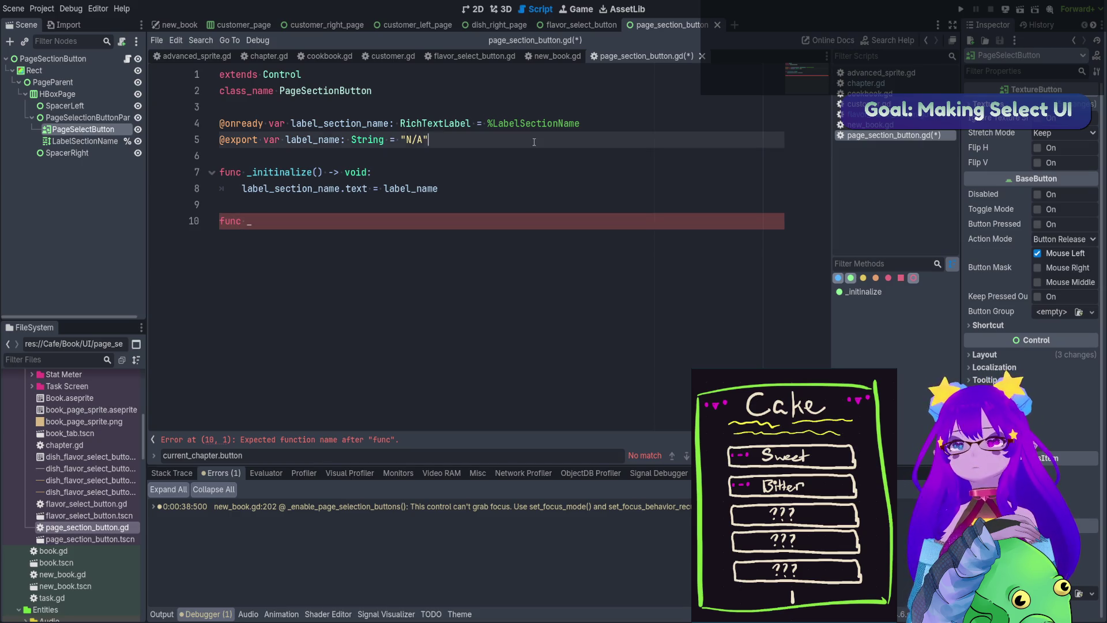
pyautogui.press('Return')
pyautogui.write('@export var butt')
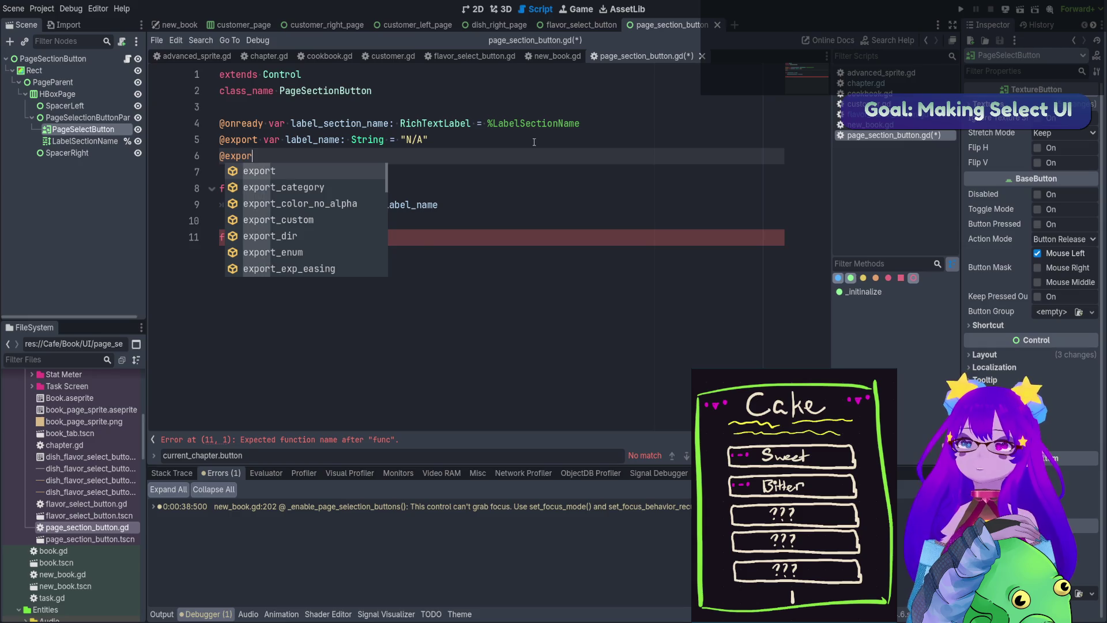
pyautogui.write('on:')
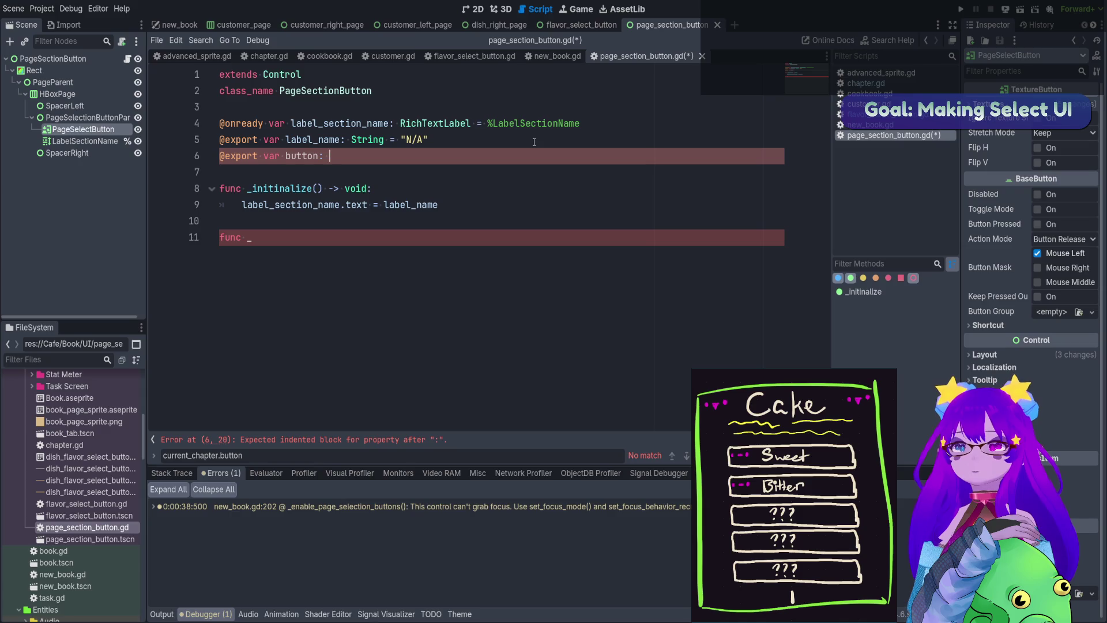
pyautogui.write('Text')
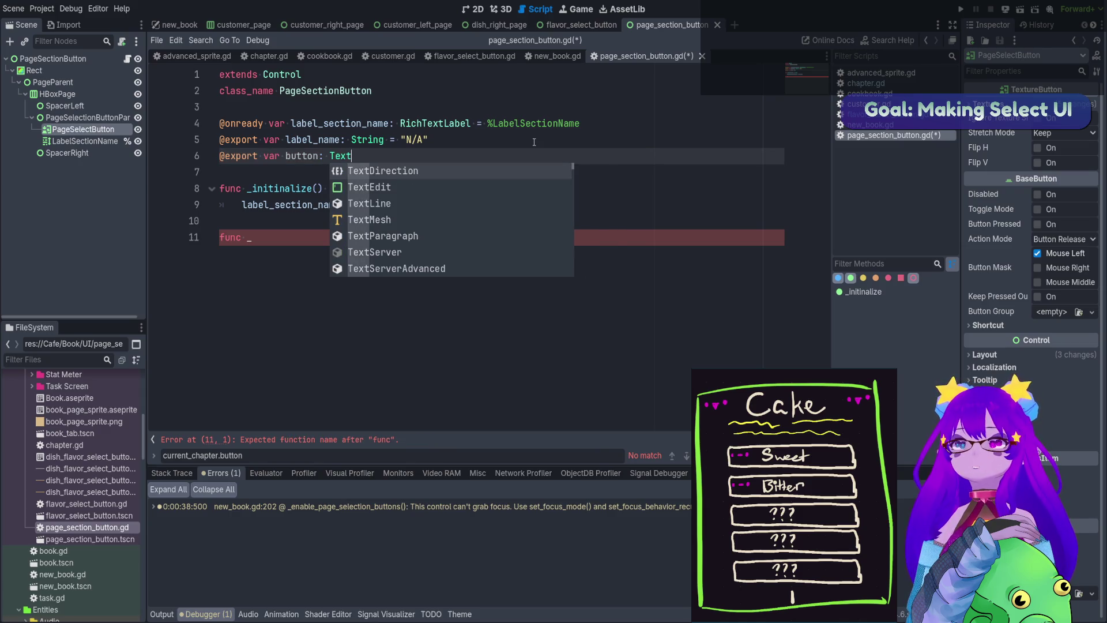
pyautogui.press('BackSpace')
pyautogui.press('BackSpace')
pyautogui.press('BackSpace')
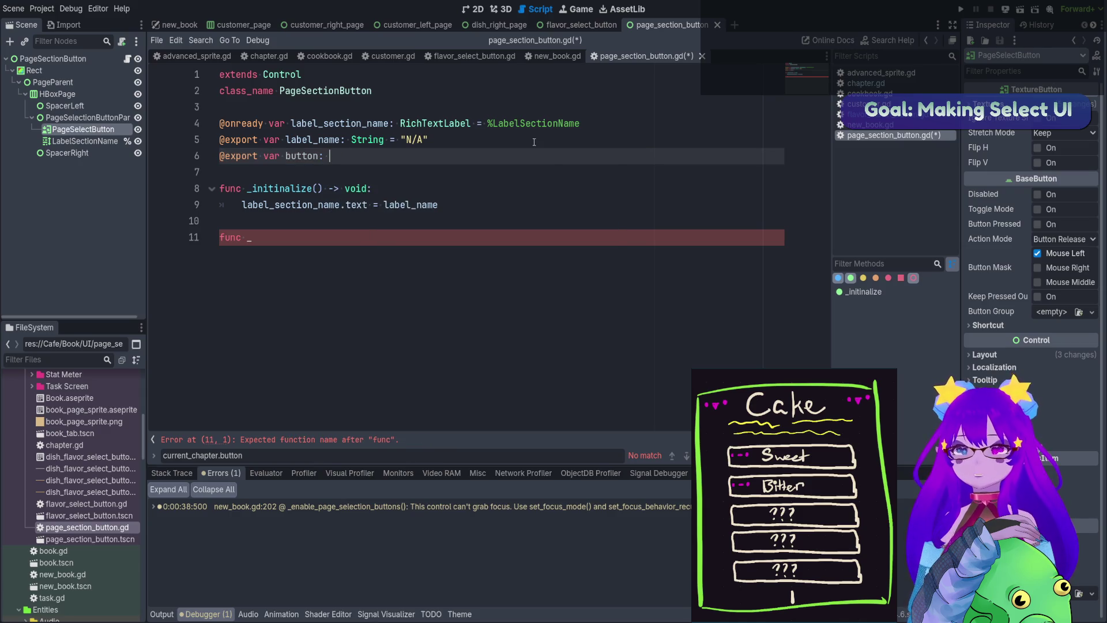
pyautogui.write('Button')
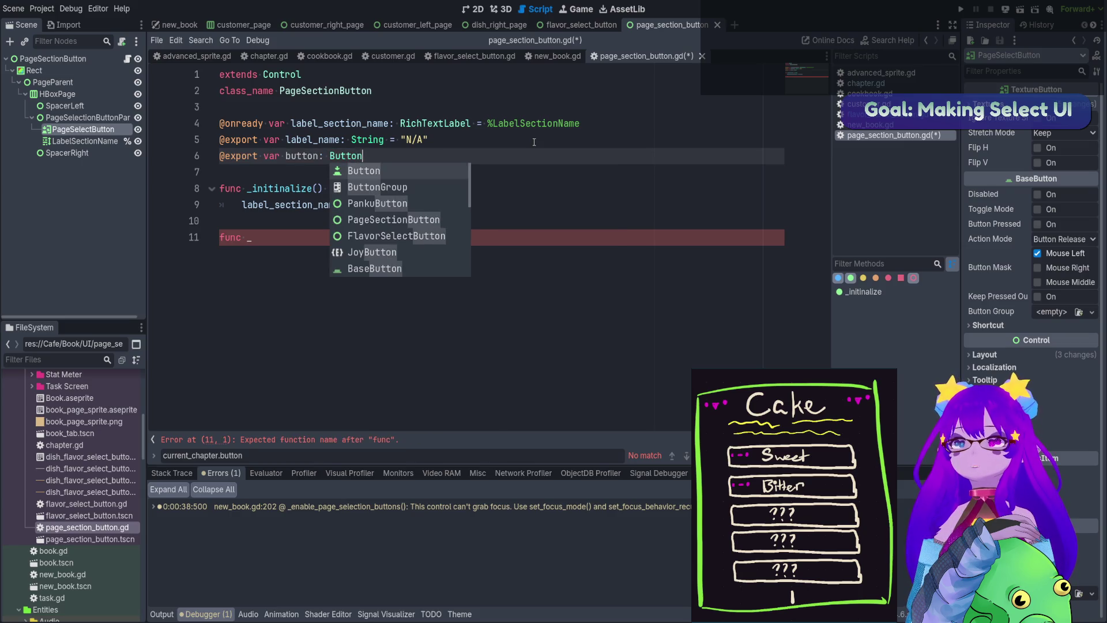
pyautogui.press('Down')
pyautogui.press('Down')
pyautogui.press('Down')
pyautogui.press('Down')
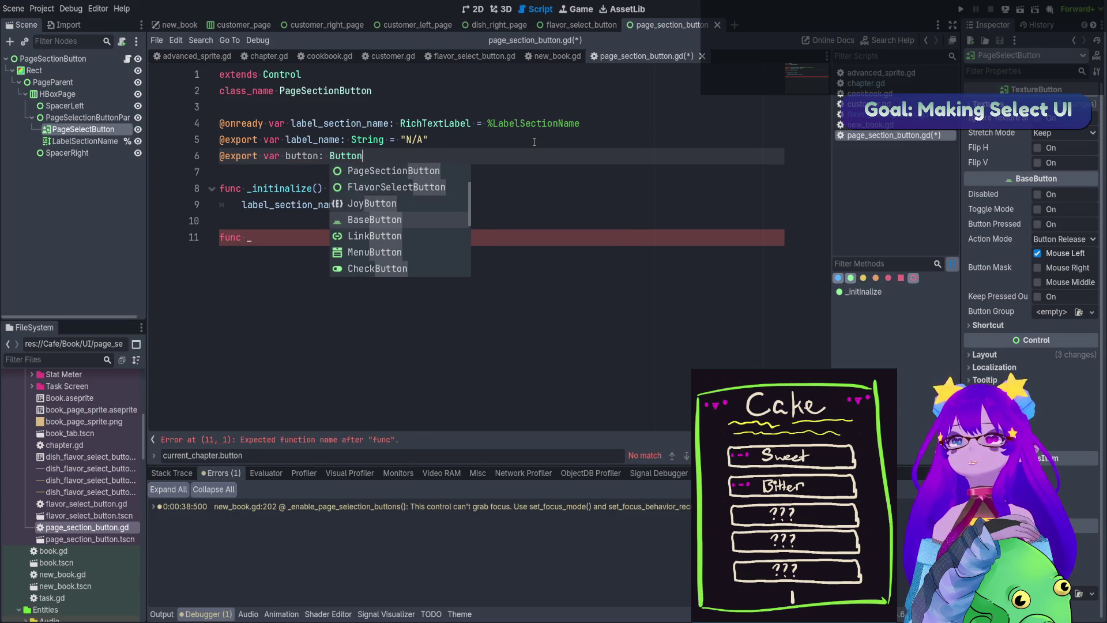
pyautogui.press('Down')
pyautogui.press('Down')
pyautogui.press('Down')
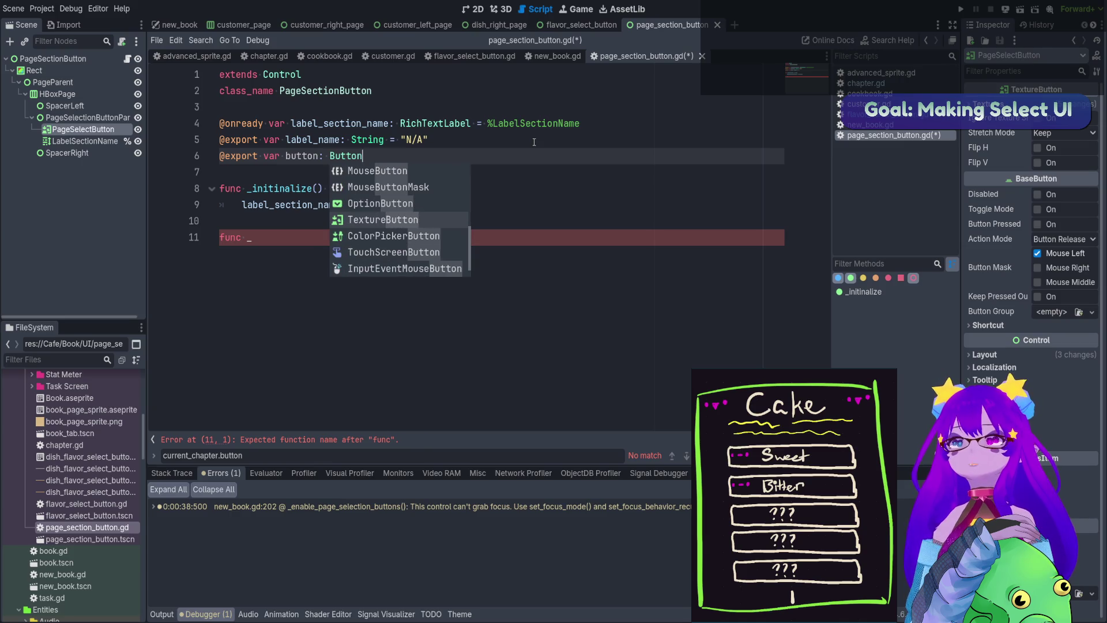
pyautogui.press('Return')
pyautogui.hotkey('ctrl', 's')
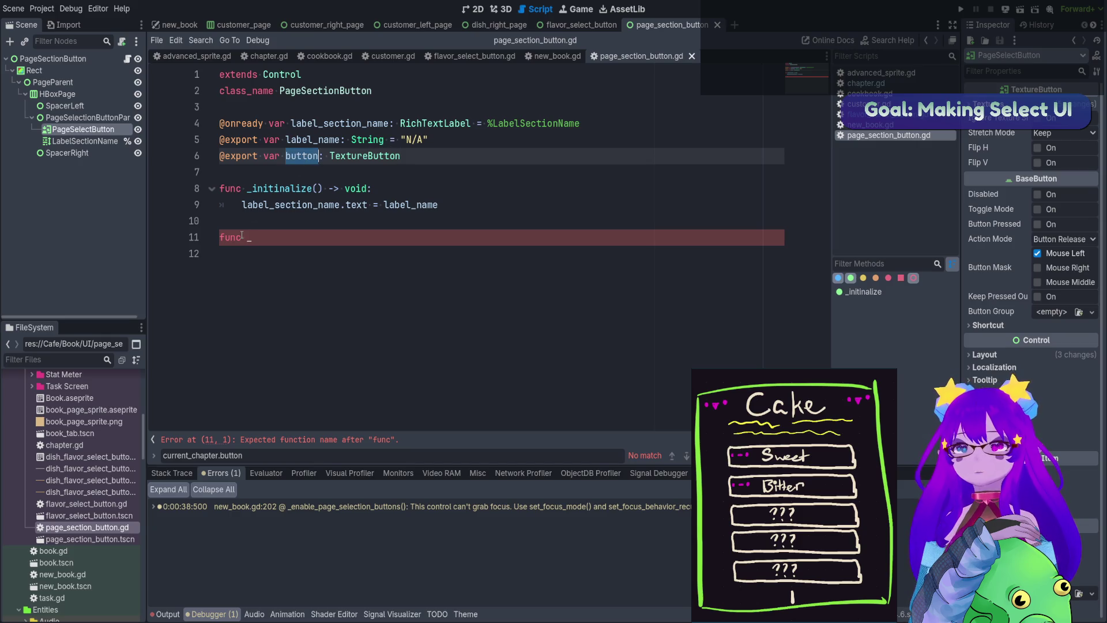
pyautogui.click(260, 243)
# Write func focus() -> void: that calls button.grab_focus().
pyautogui.write('focus')
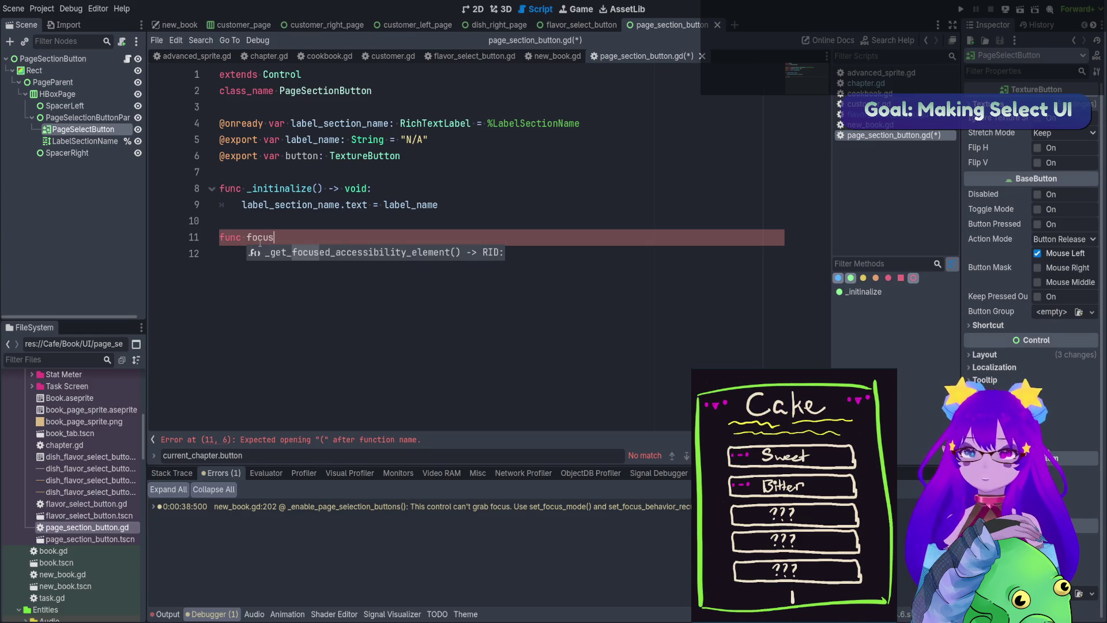
pyautogui.write('()')
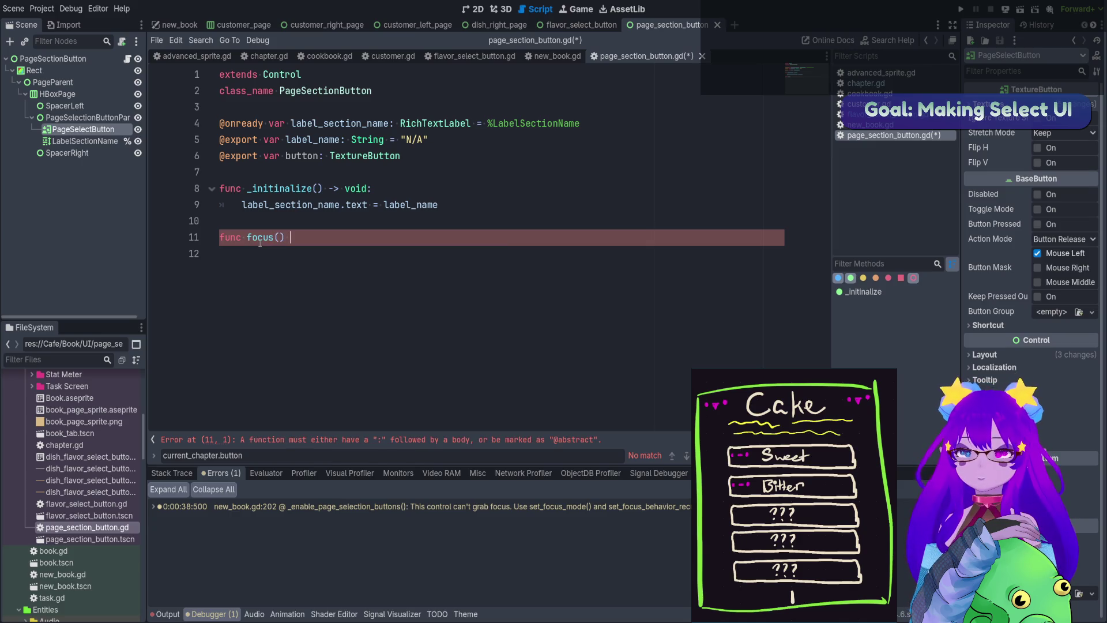
pyautogui.press('BackSpace')
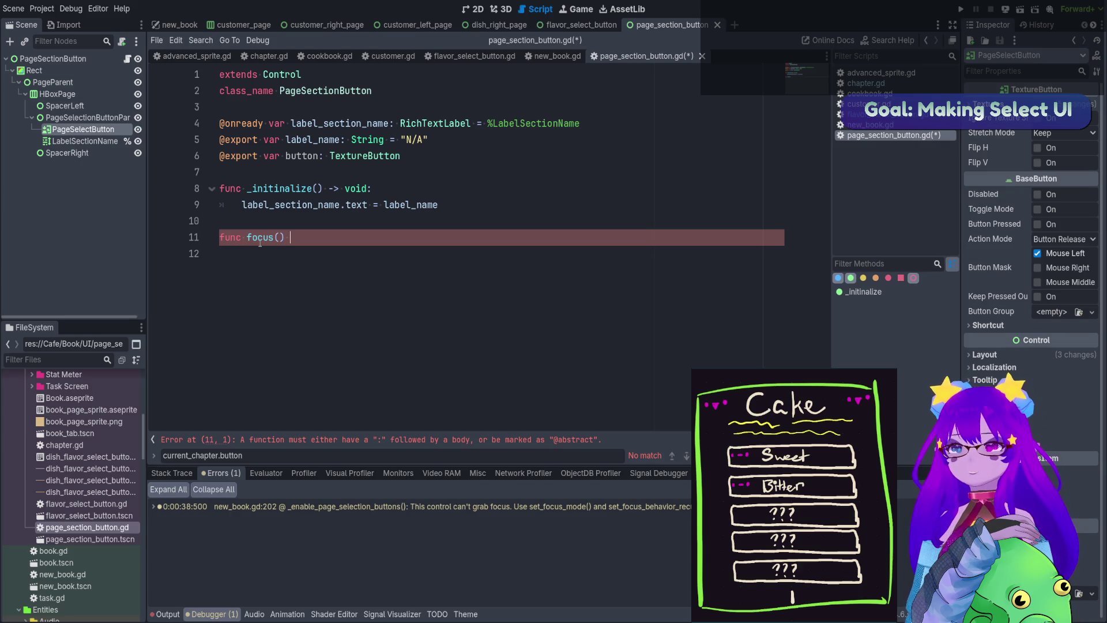
pyautogui.write('> void')
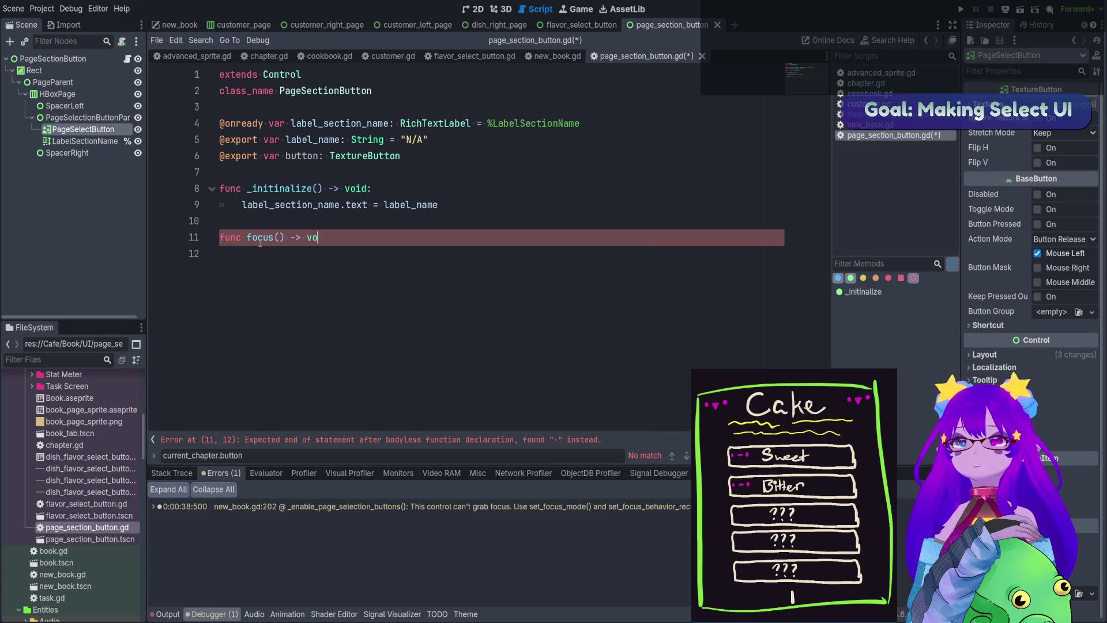
pyautogui.write(':')
pyautogui.press('Return')
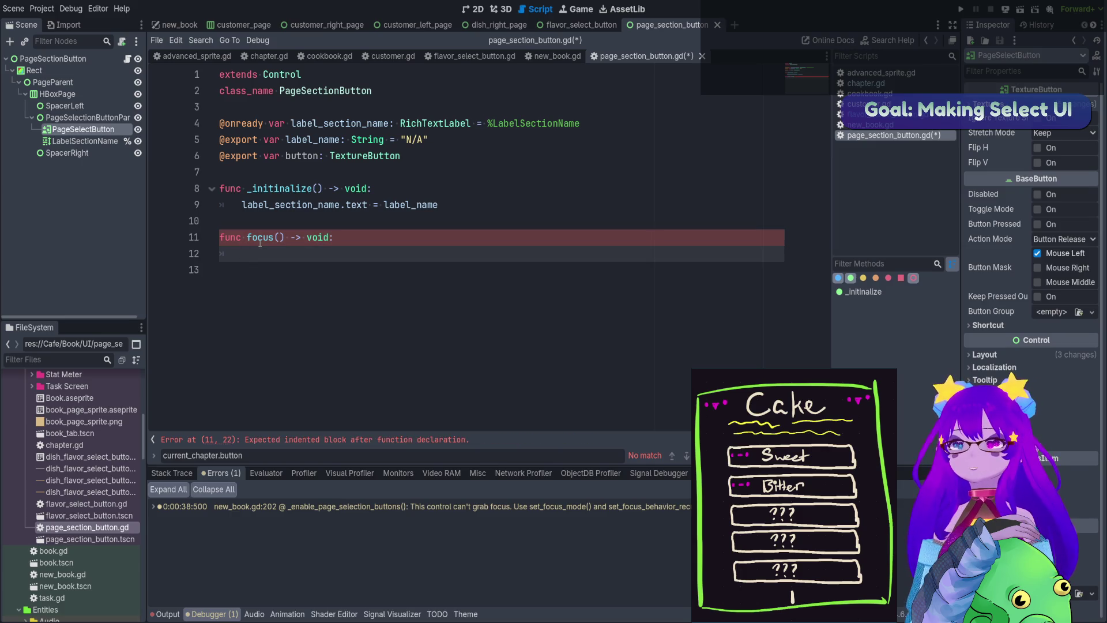
pyautogui.write('button.')
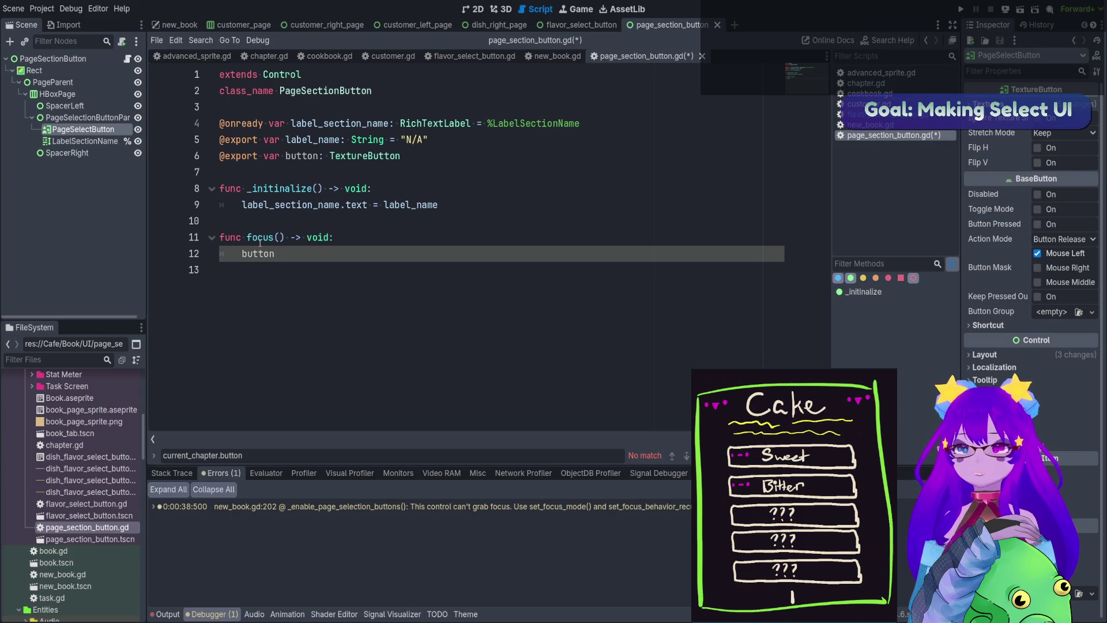
pyautogui.write('gra')
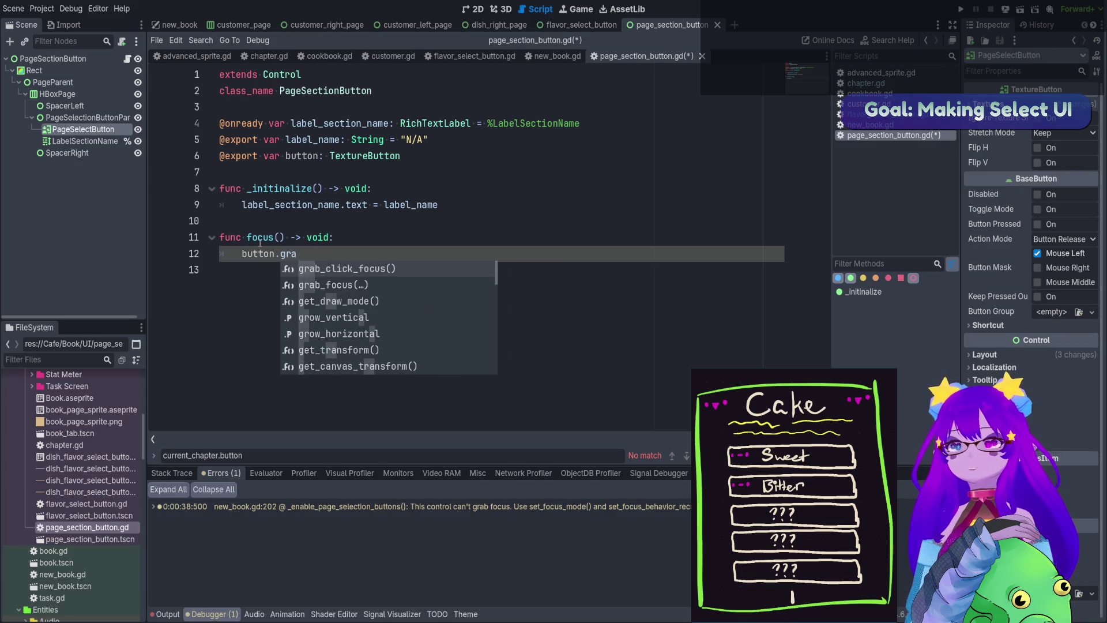
pyautogui.press('Down')
pyautogui.press('Return')
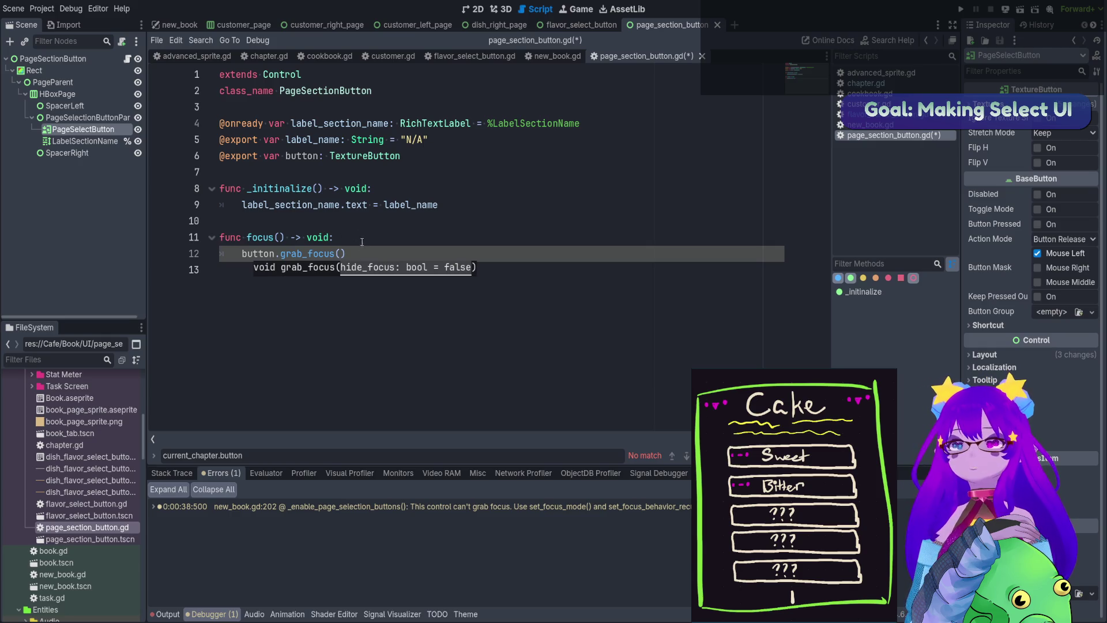
# Paste a copy of the function below and change its call to button.release_focus().
pyautogui.click(223, 268)
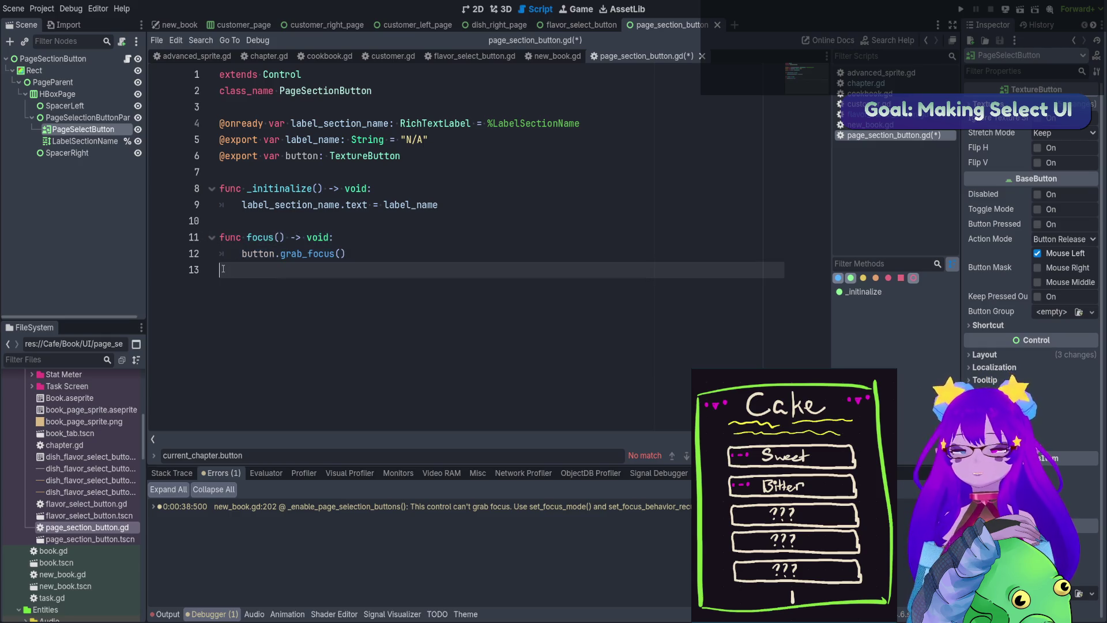
pyautogui.press('Return')
pyautogui.write('func focus() -> void: \tbutton.grab_focus()')
pyautogui.doubleClick(316, 296)
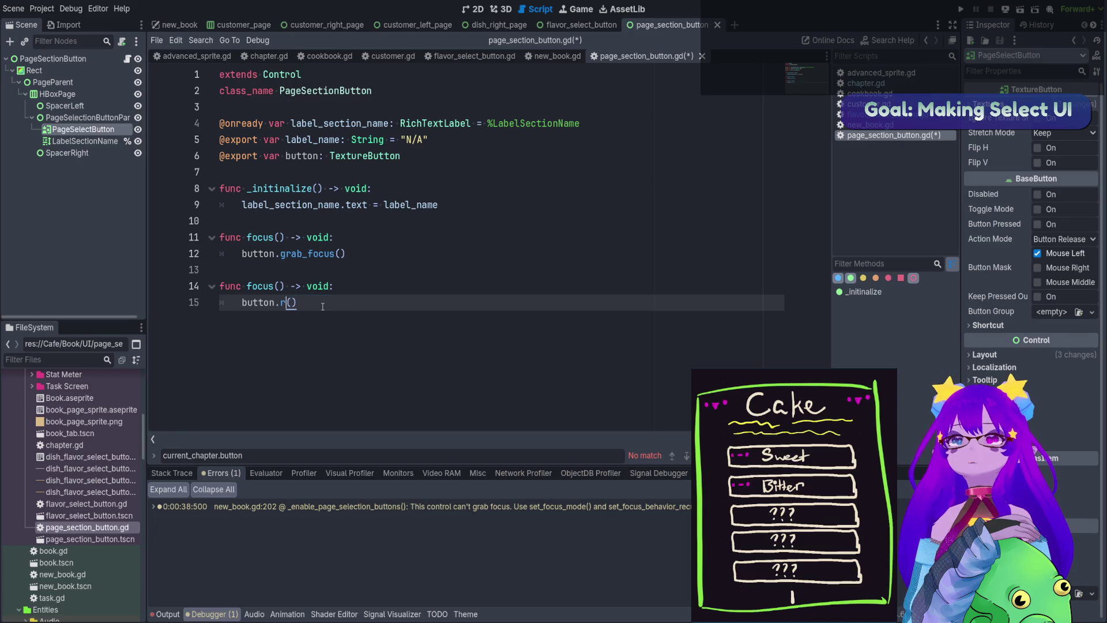
pyautogui.write('re')
pyautogui.click(364, 193)
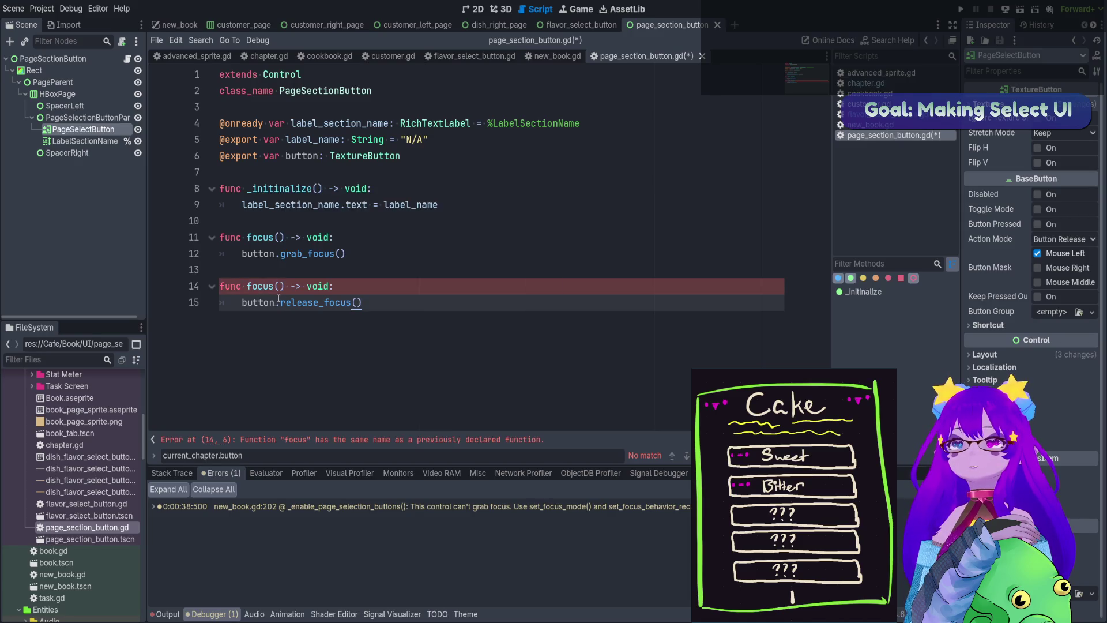
# Try renaming the two functions to grab_focus and release_focus, then save.
pyautogui.click(248, 286)
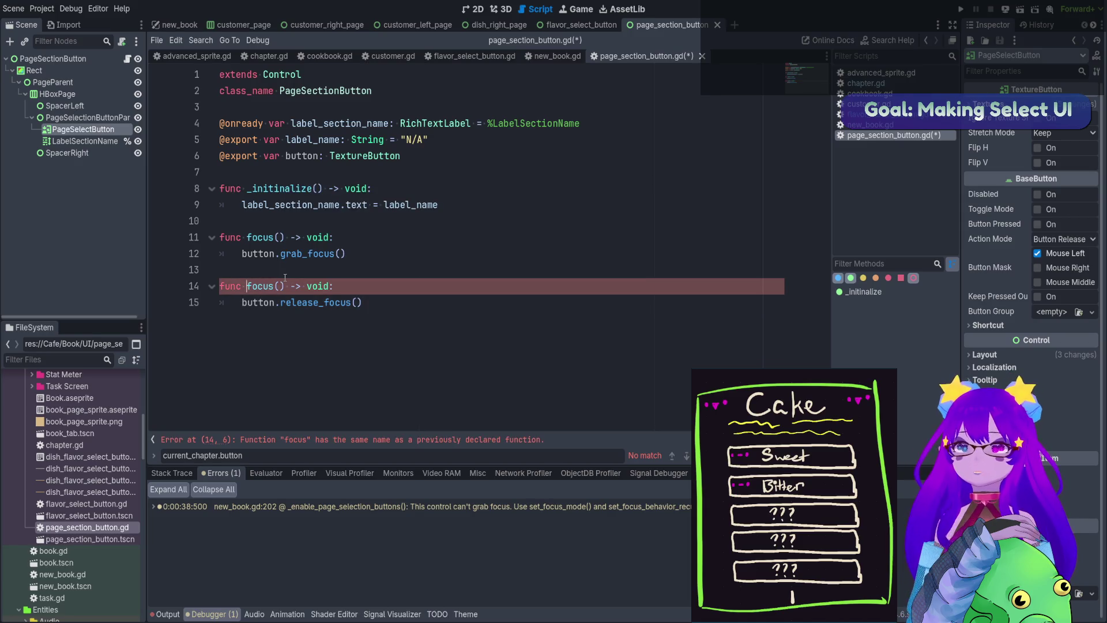
pyautogui.write('relea')
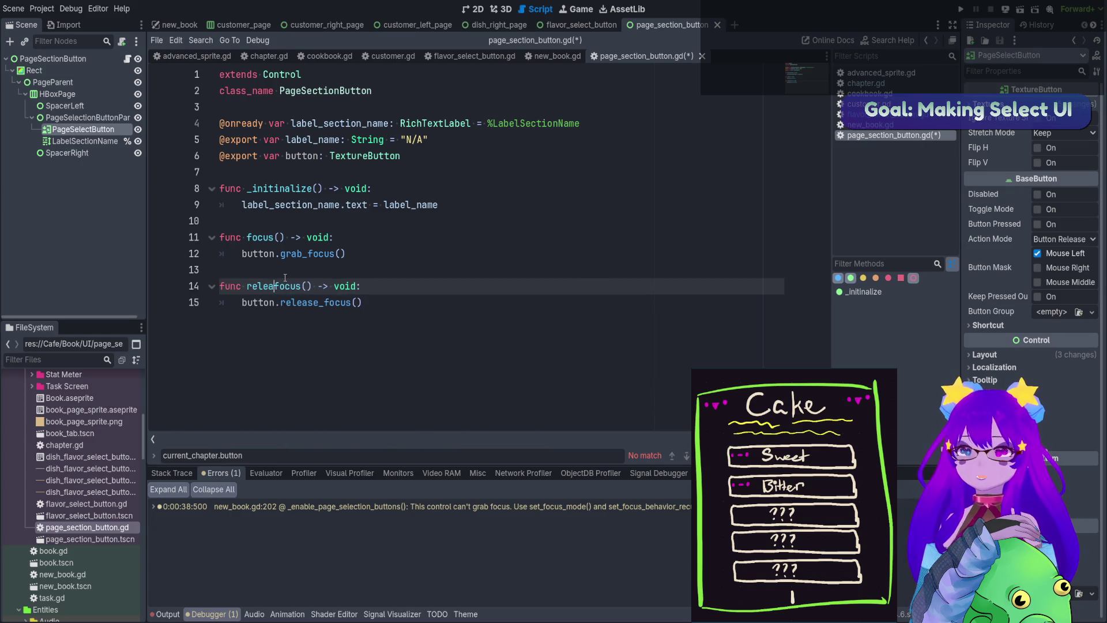
pyautogui.write('se_')
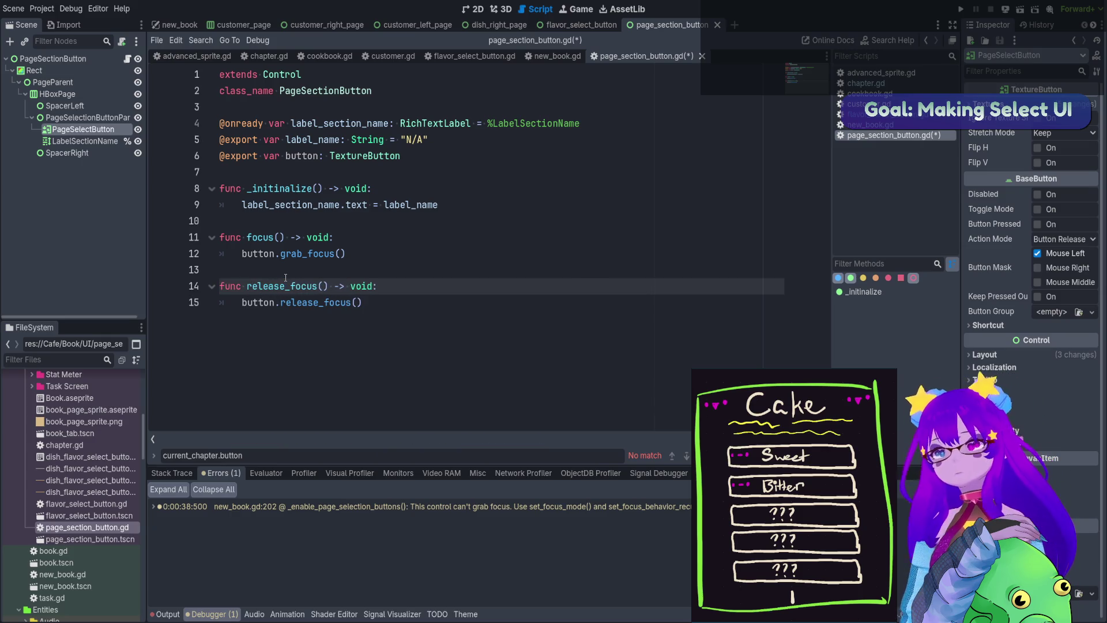
pyautogui.doubleClick(300, 286)
pyautogui.press('BackSpace')
pyautogui.write('grab')
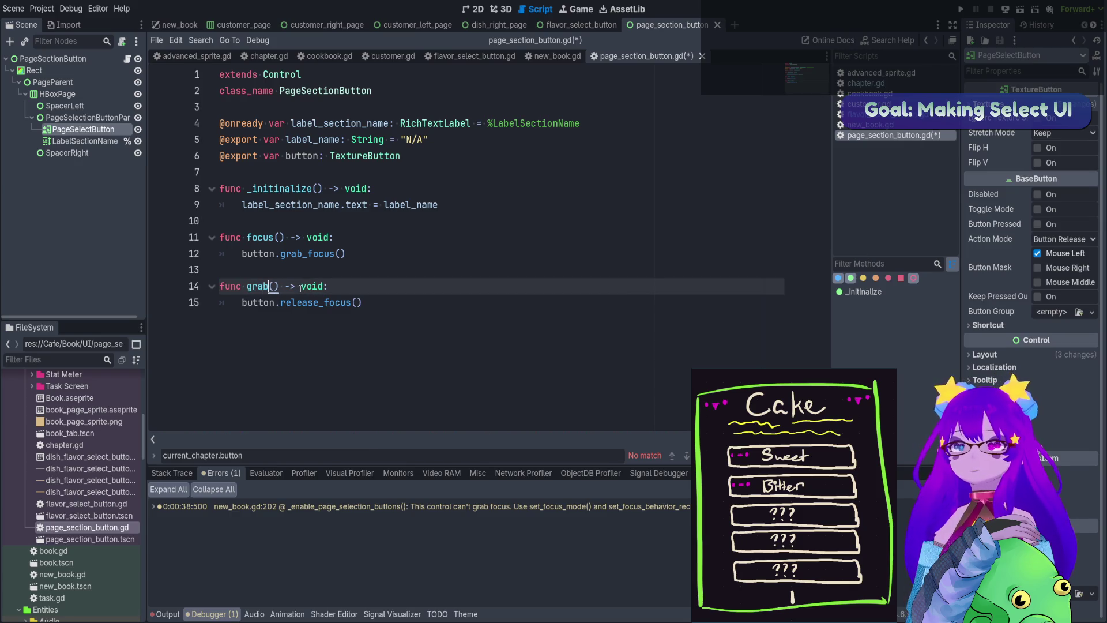
pyautogui.write('_focus')
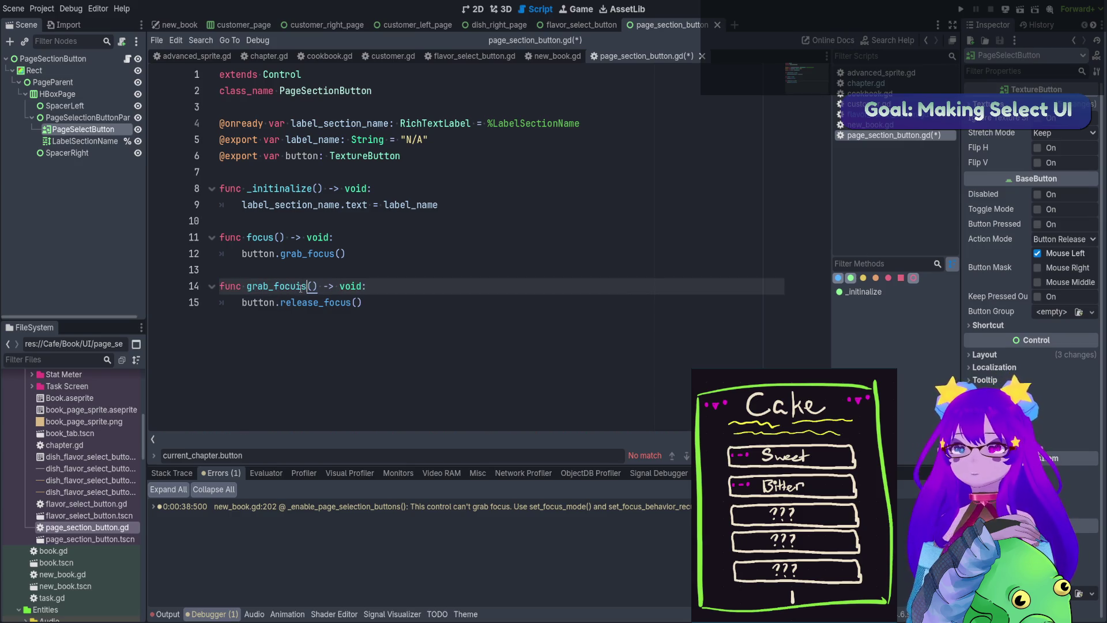
pyautogui.press('BackSpace')
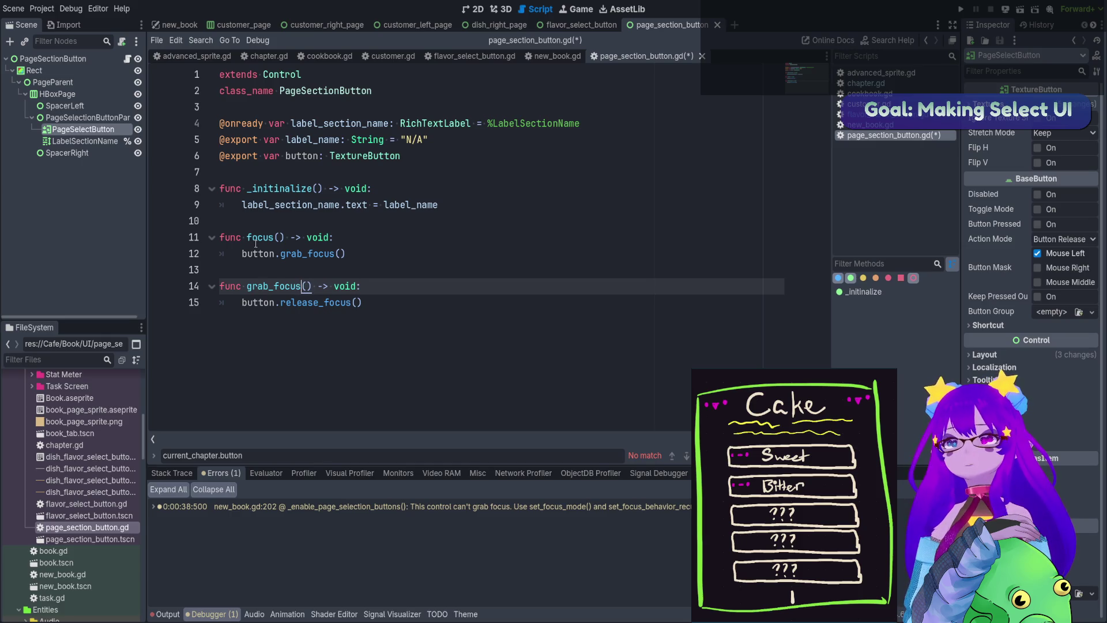
pyautogui.click(255, 243)
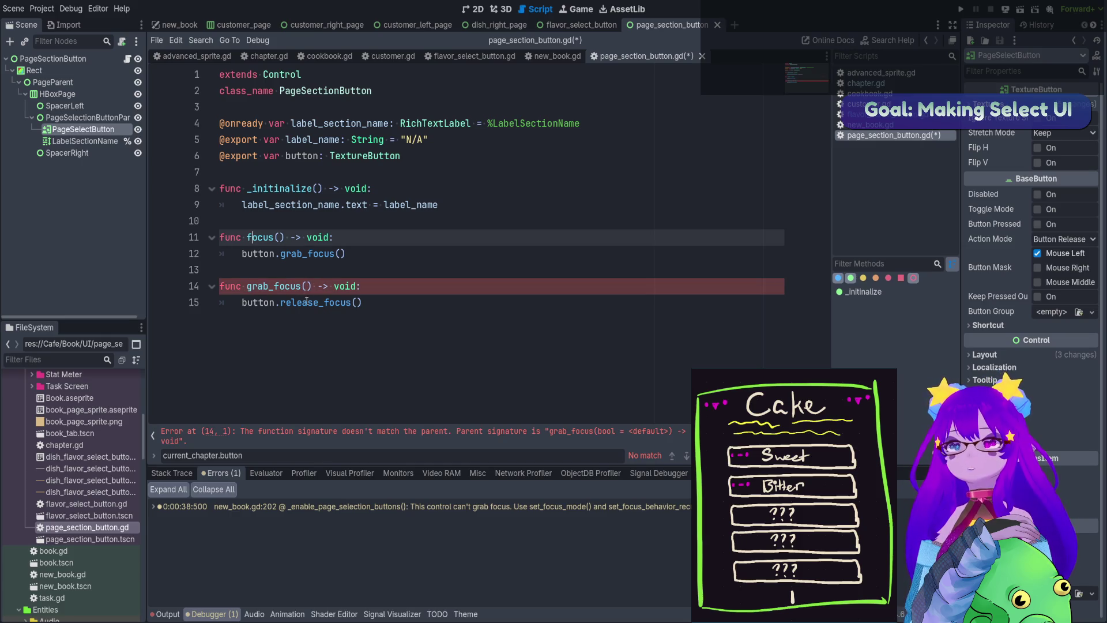
pyautogui.doubleClick(258, 237)
pyautogui.write('grab_focus')
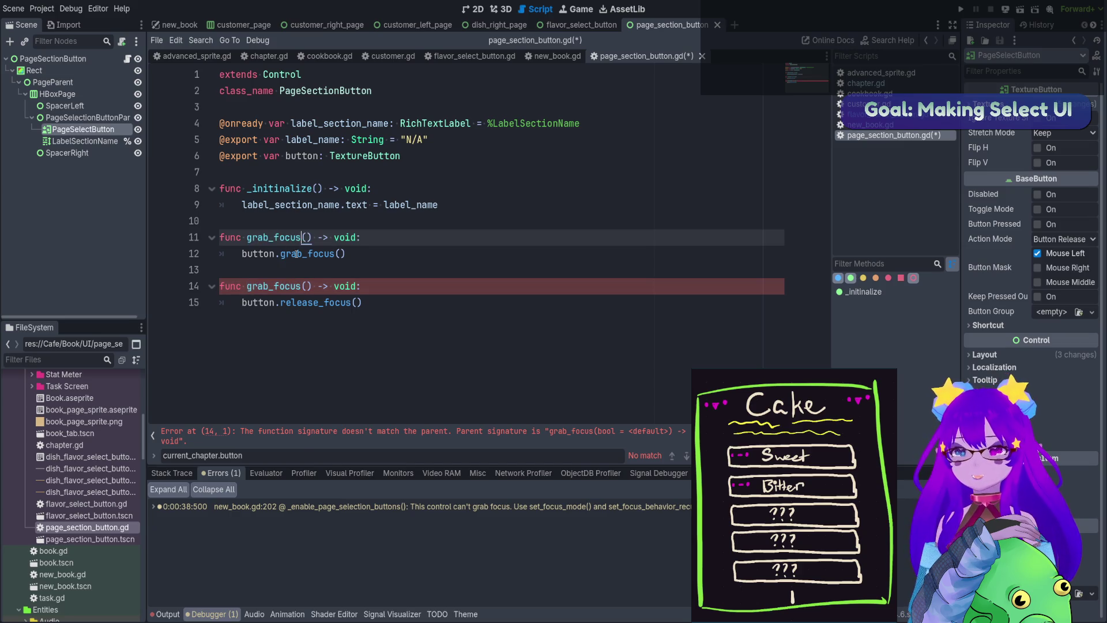
pyautogui.press('Down')
pyautogui.doubleClick(315, 302)
pyautogui.hotkey('ctrl', 'c')
pyautogui.doubleClick(274, 286)
pyautogui.hotkey('ctrl', 'v')
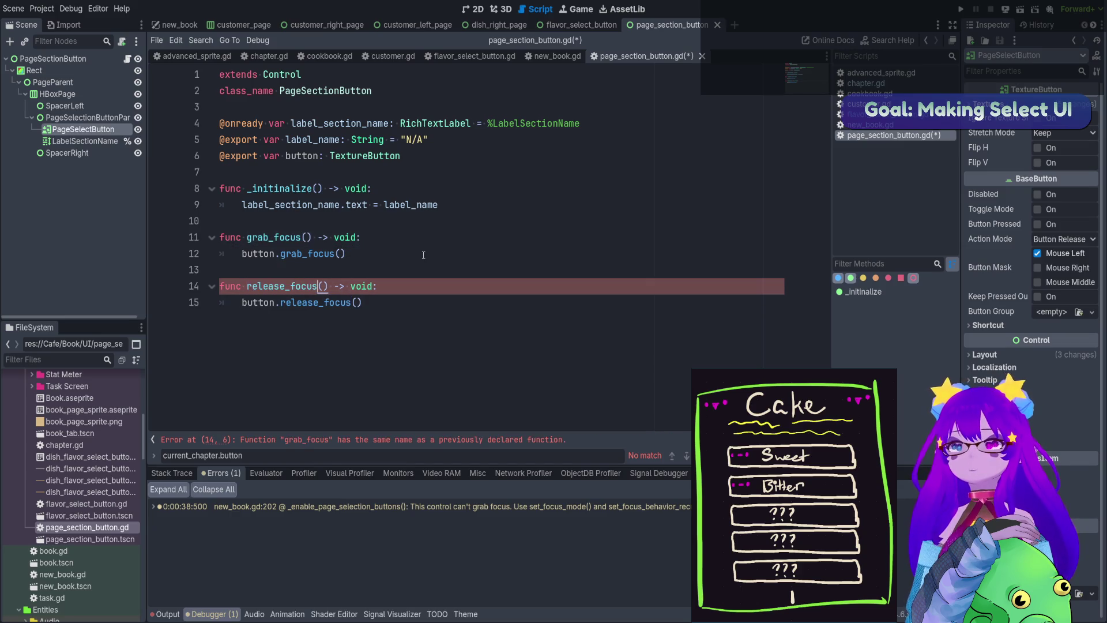
pyautogui.click(423, 255)
pyautogui.hotkey('ctrl', 's')
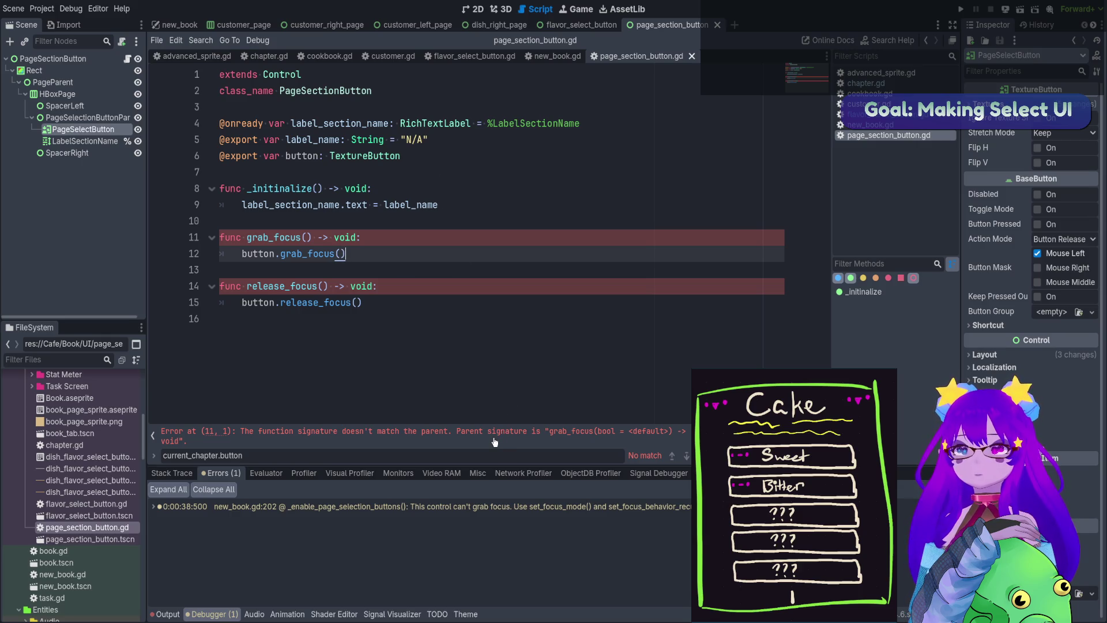
# Undo the renames, name the second function remove_focus, and save the script.
pyautogui.hotkey('ctrl', 'z')
pyautogui.hotkey('ctrl', 'z')
pyautogui.hotkey('ctrl', 'z')
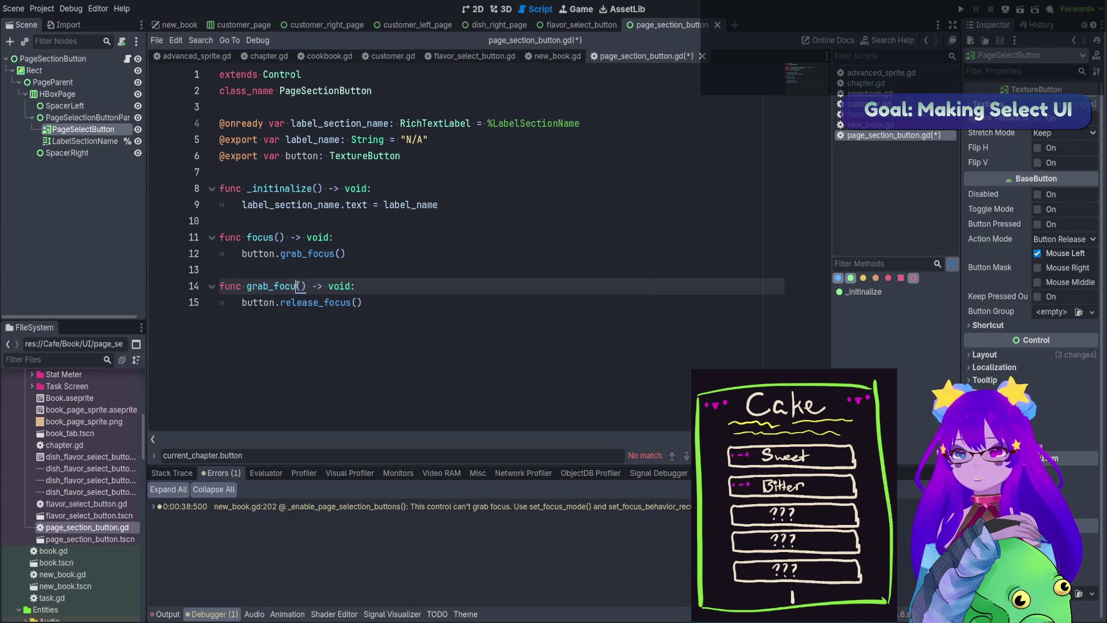
pyautogui.moveTo(296, 286); pyautogui.dragTo(247, 286)
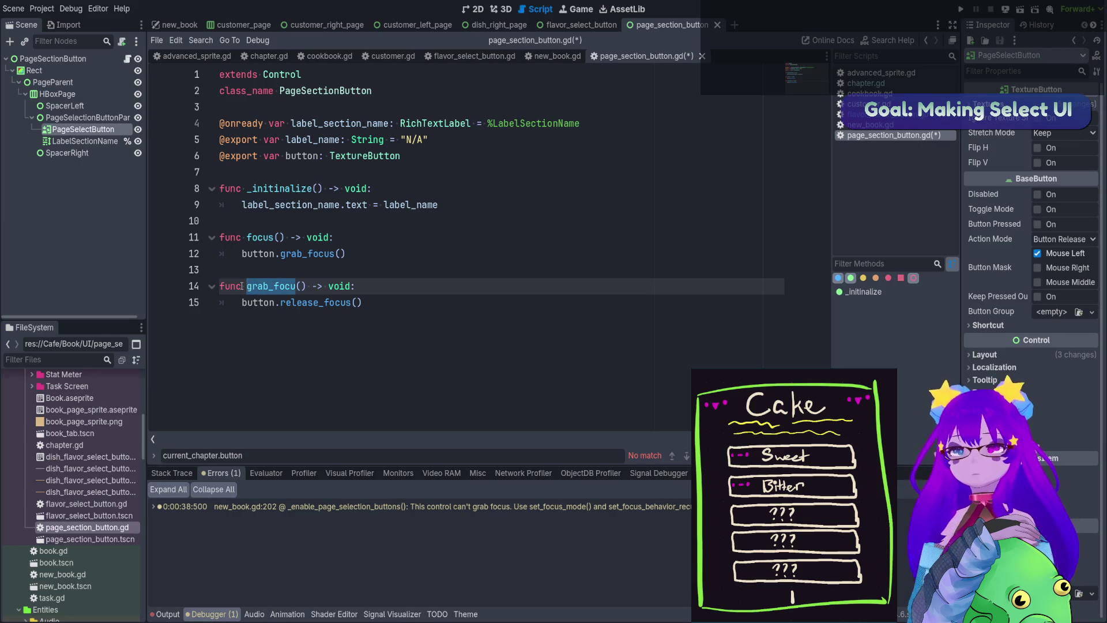
pyautogui.press('BackSpace')
pyautogui.write('remove_')
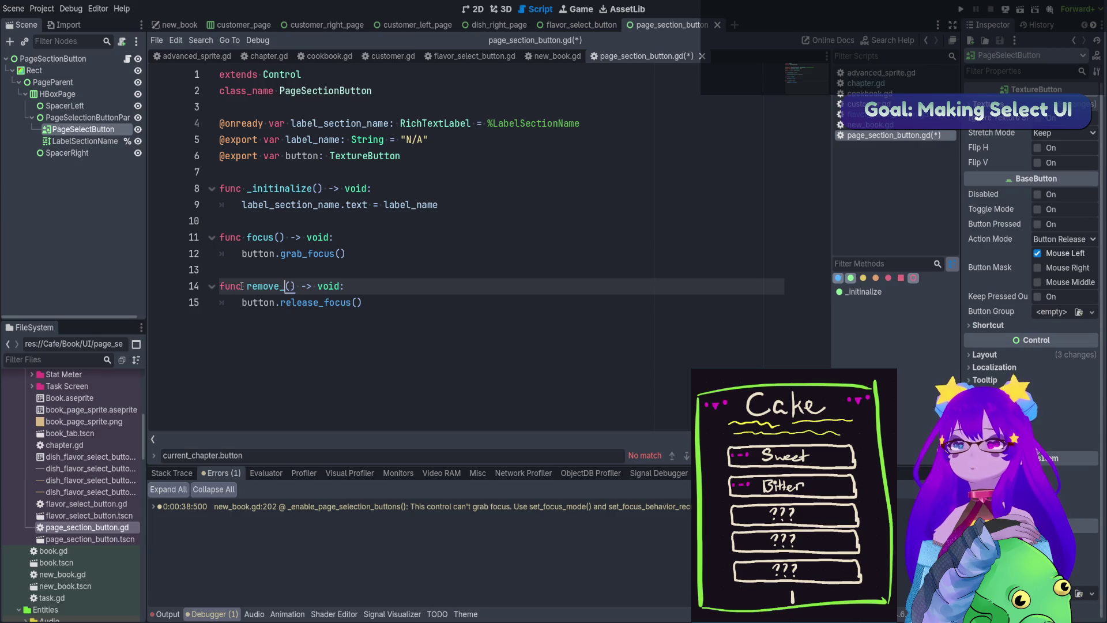
pyautogui.write('focus')
pyautogui.click(263, 285)
pyautogui.hotkey('ctrl', 's')
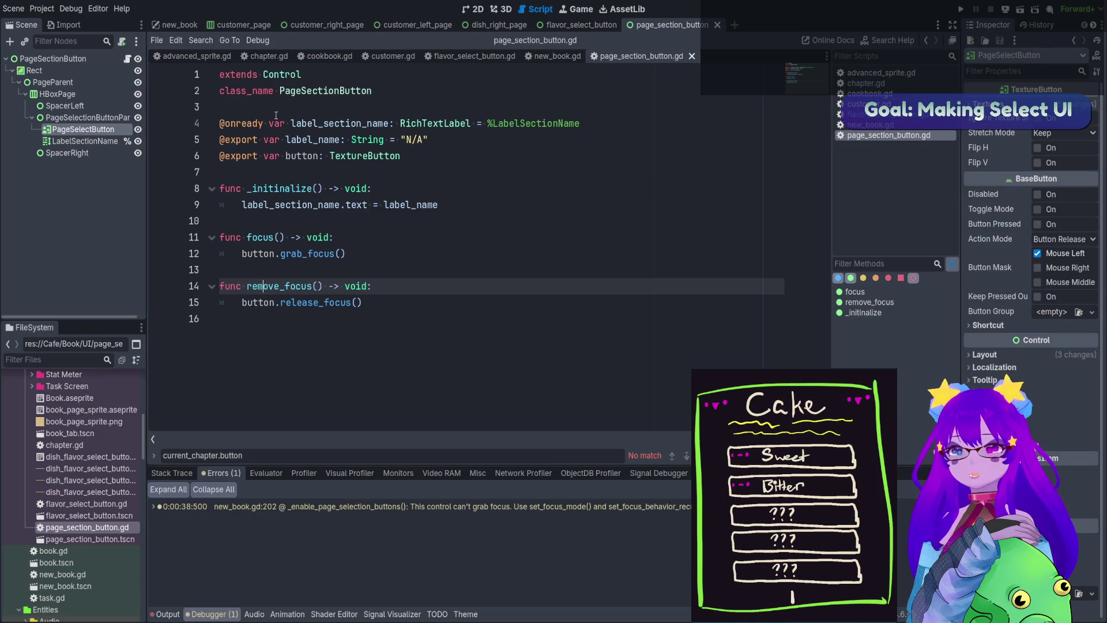
pyautogui.click(53, 58)
# Assign PageSelectButton as the page_section_button root's Button property and save the scene.
pyautogui.hotkey('ctrl', 's')
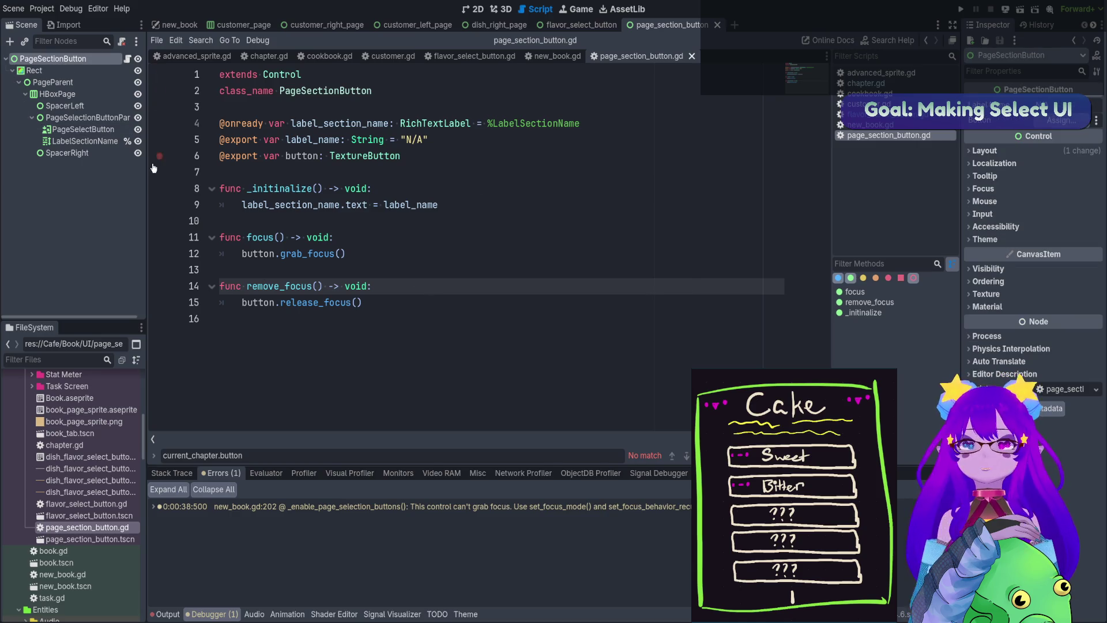
pyautogui.moveTo(81, 129)
pyautogui.mouseDown()
pyautogui.moveTo(462, 156)
pyautogui.moveTo(1061, 120)
pyautogui.mouseUp()
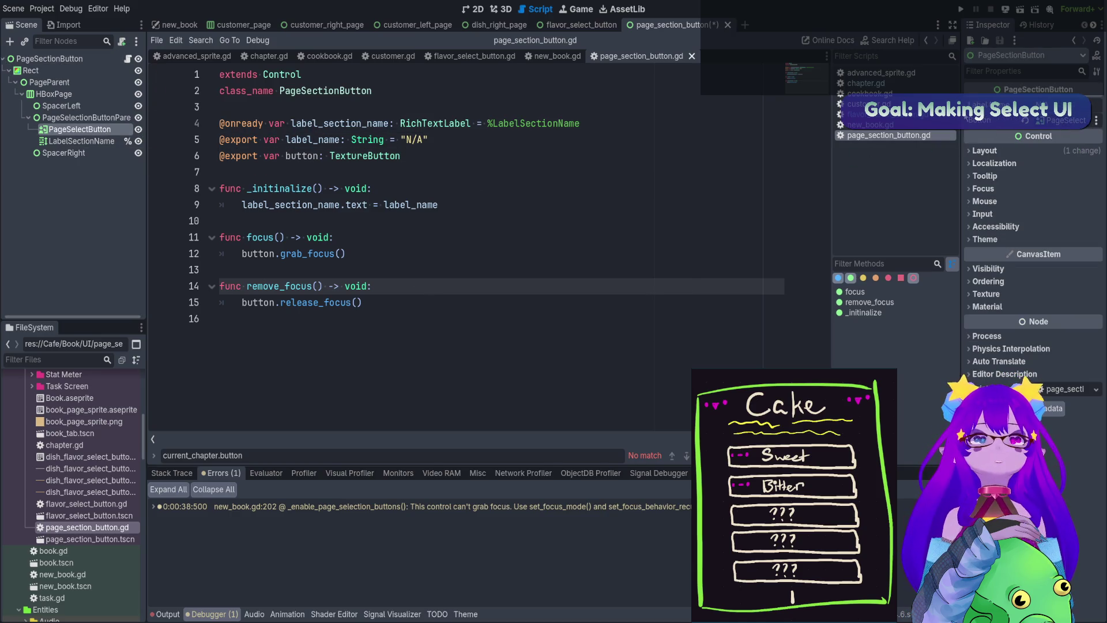
pyautogui.hotkey('ctrl', 's')
# Rename remove_focus() to unfocus() in page_section_button.gd and save it.
pyautogui.click(576, 25)
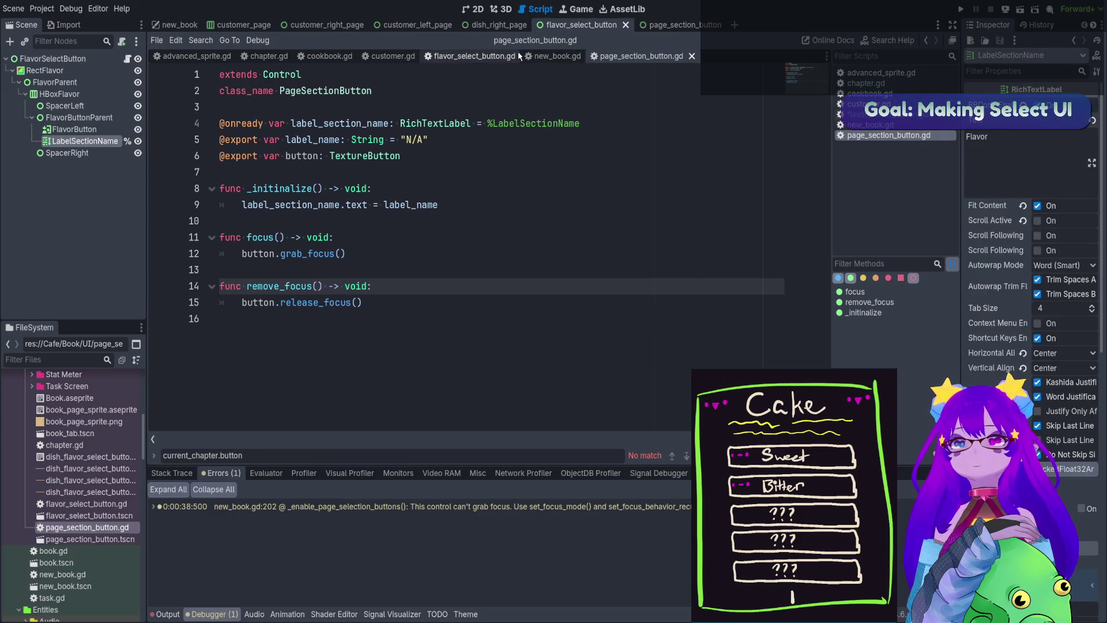
pyautogui.hotkey('ctrl', 's')
pyautogui.click(88, 59)
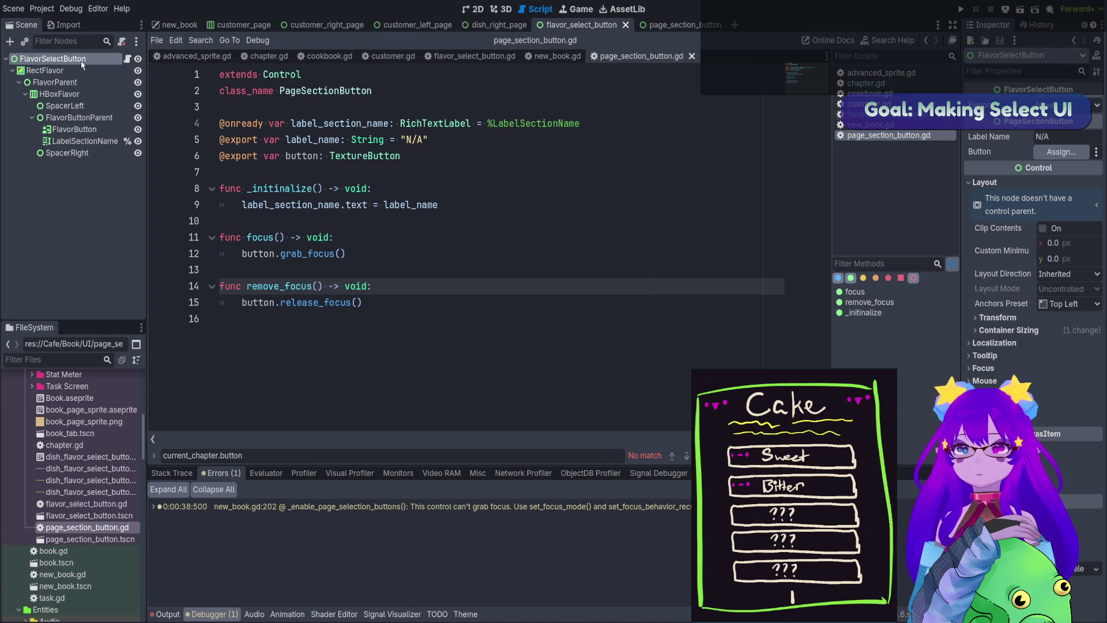
pyautogui.click(680, 25)
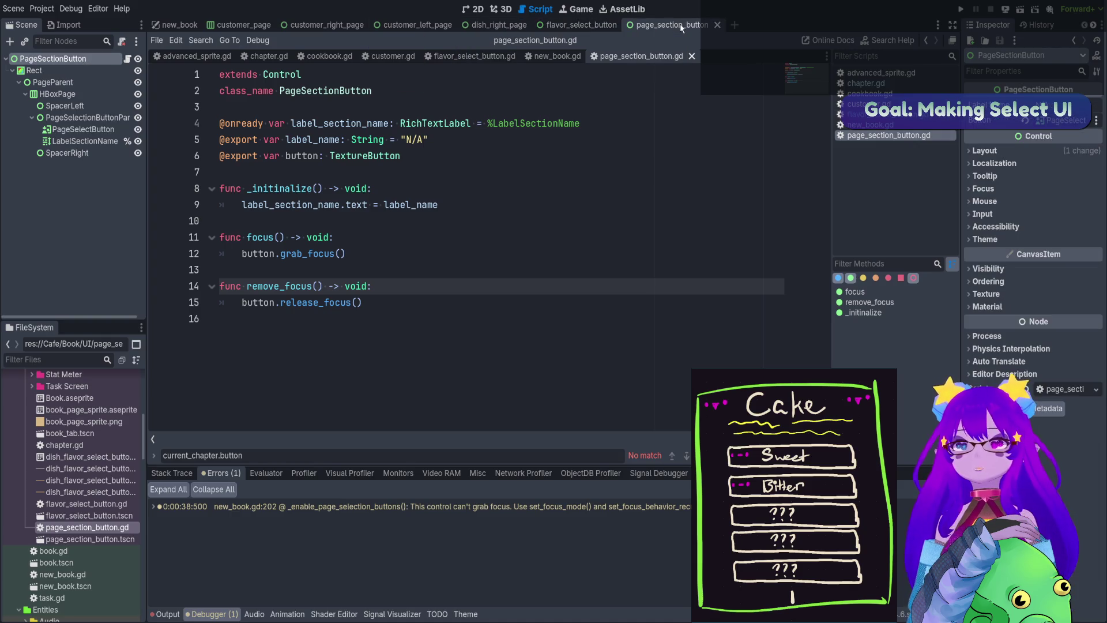
pyautogui.click(127, 59)
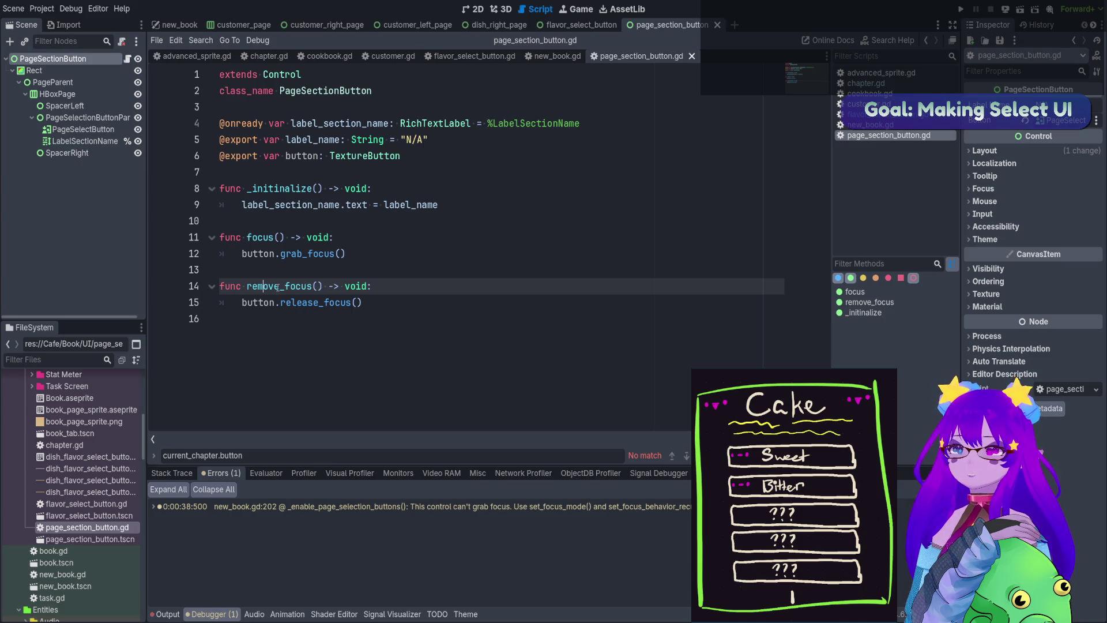
pyautogui.moveTo(283, 287); pyautogui.dragTo(252, 287)
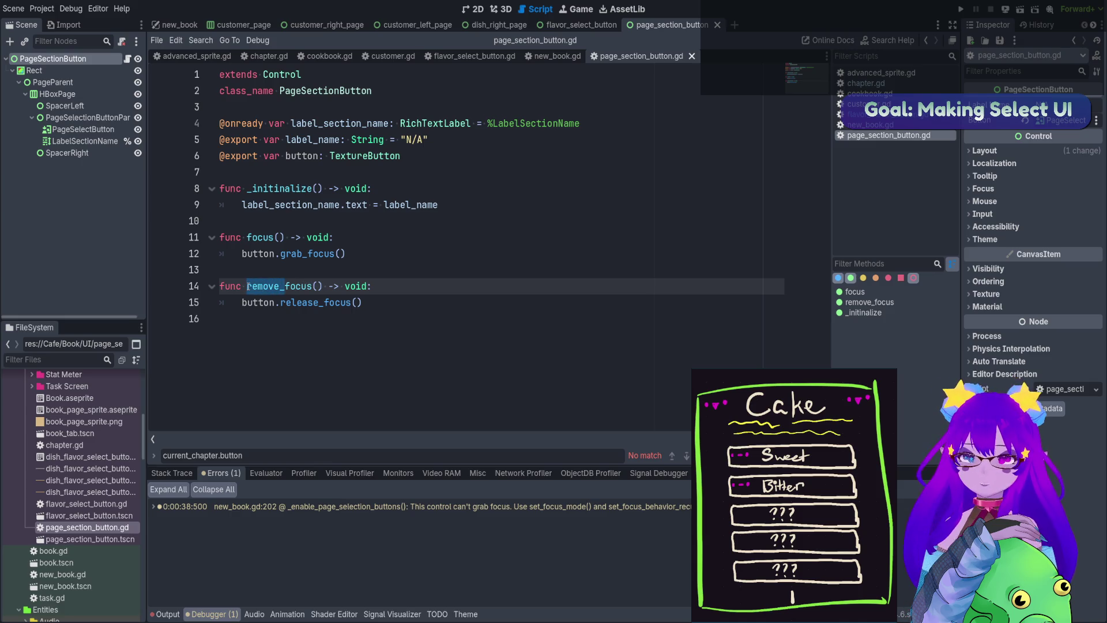
pyautogui.write('un')
pyautogui.click(300, 269)
pyautogui.hotkey('ctrl', 's')
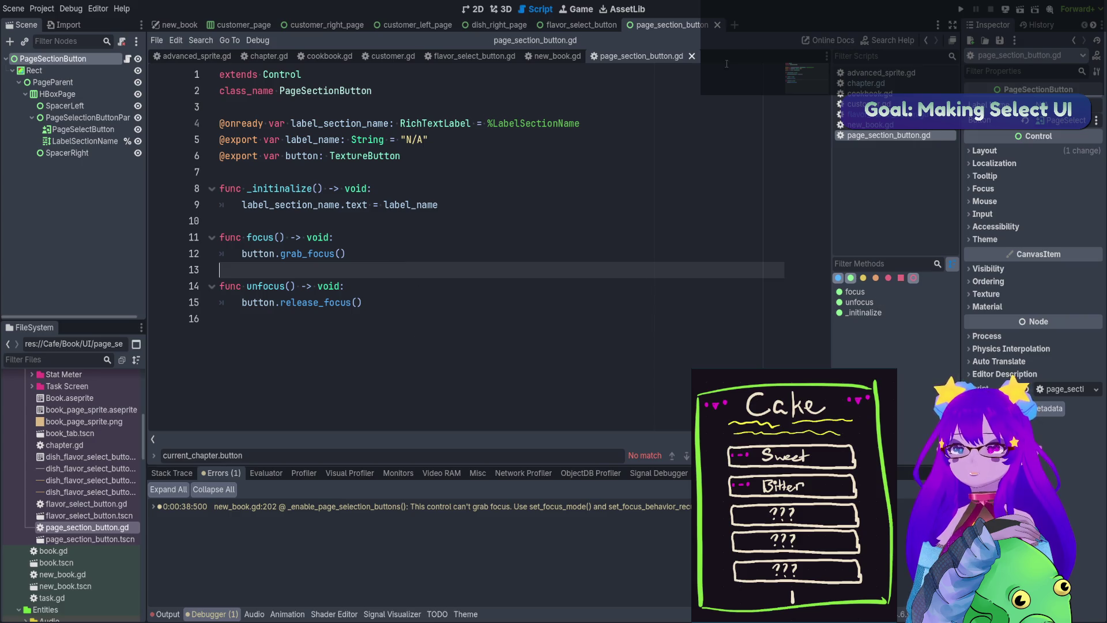
# Set FlavorButton as the flavor_select_button root's Button property and save the scene.
pyautogui.click(576, 25)
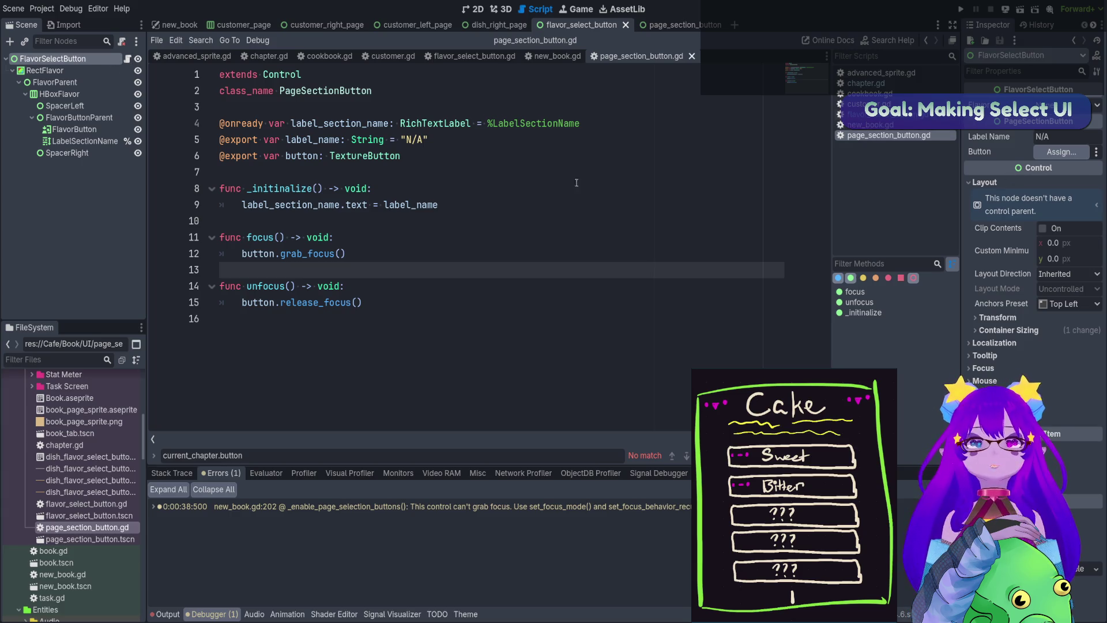
pyautogui.moveTo(72, 129)
pyautogui.mouseDown()
pyautogui.moveTo(893, 130)
pyautogui.moveTo(1066, 151)
pyautogui.mouseUp()
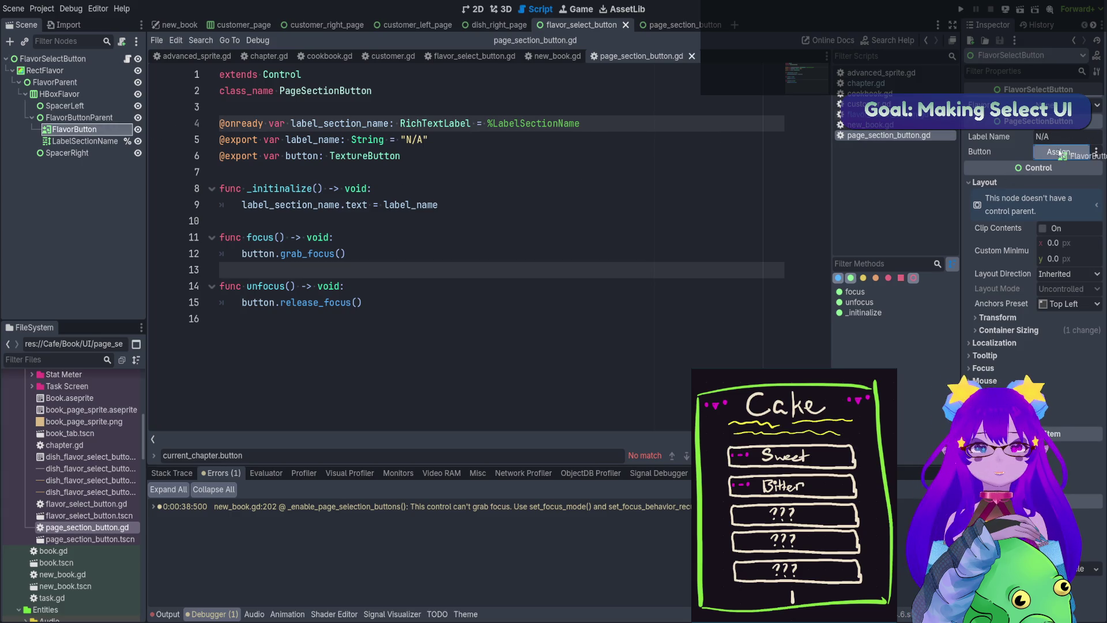
pyautogui.hotkey('ctrl', 's')
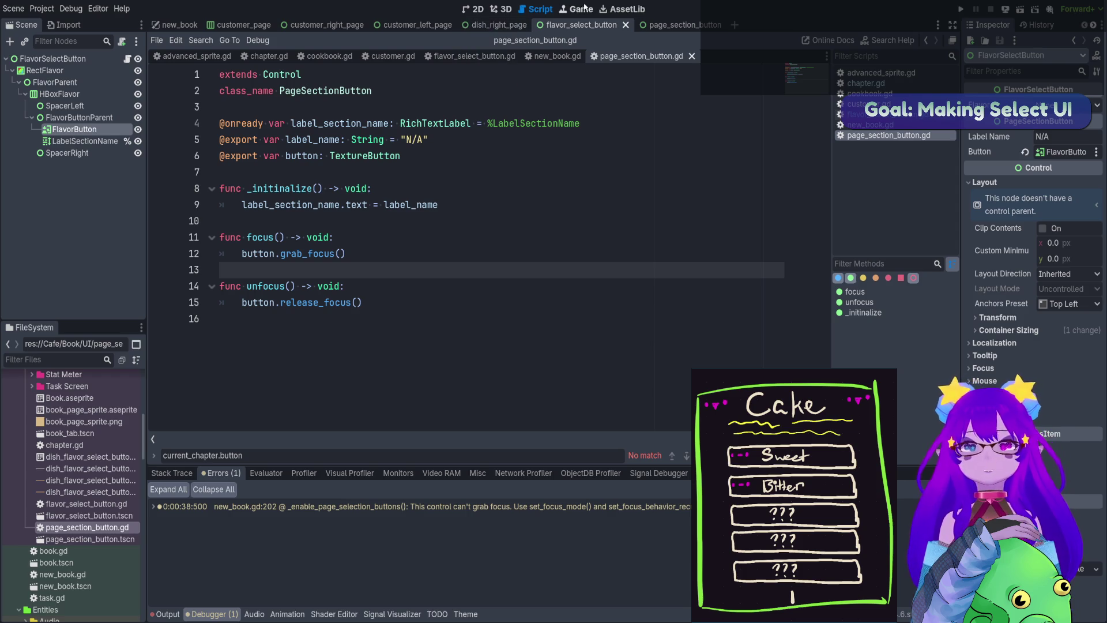
pyautogui.click(173, 24)
# In new_book.gd, replace release_focus with unfocus on line 195.
pyautogui.scroll(3, 106, 70)
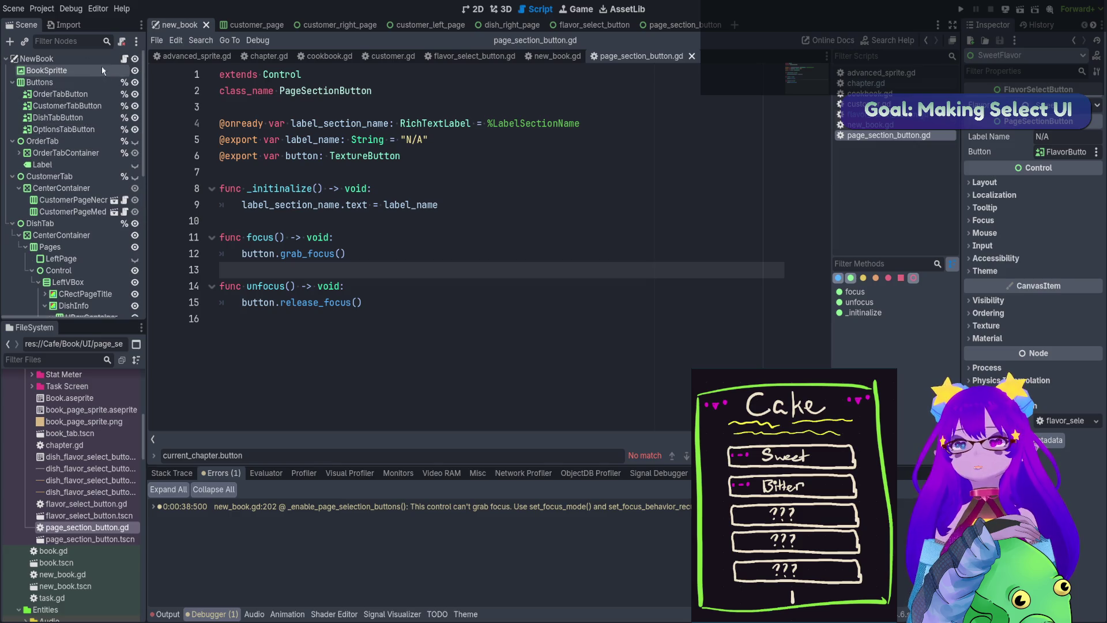
pyautogui.click(124, 59)
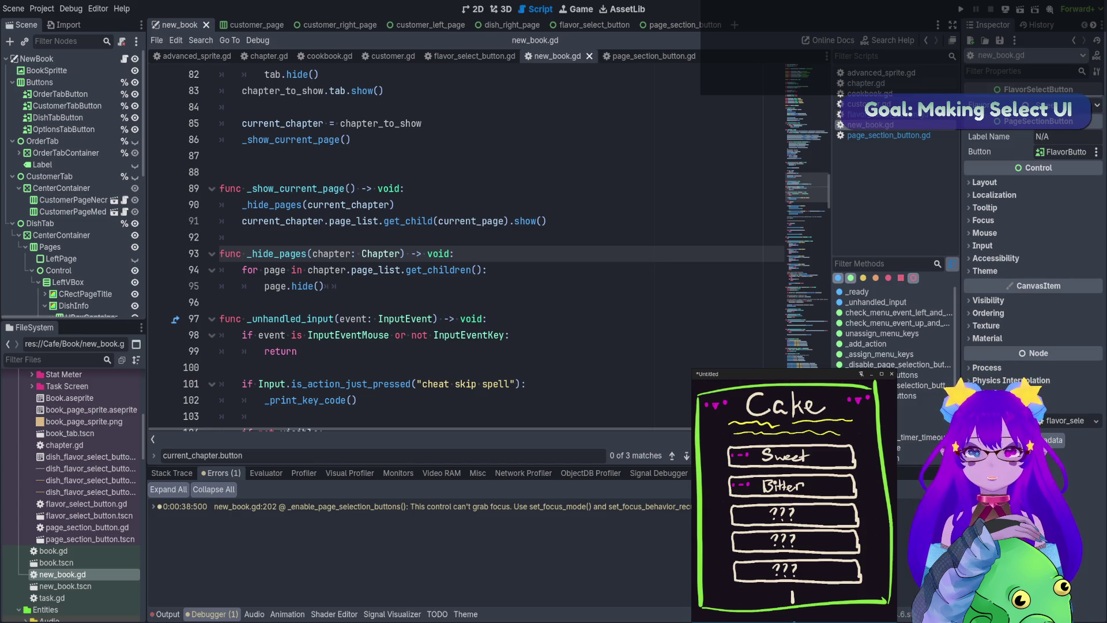
pyautogui.click(882, 375)
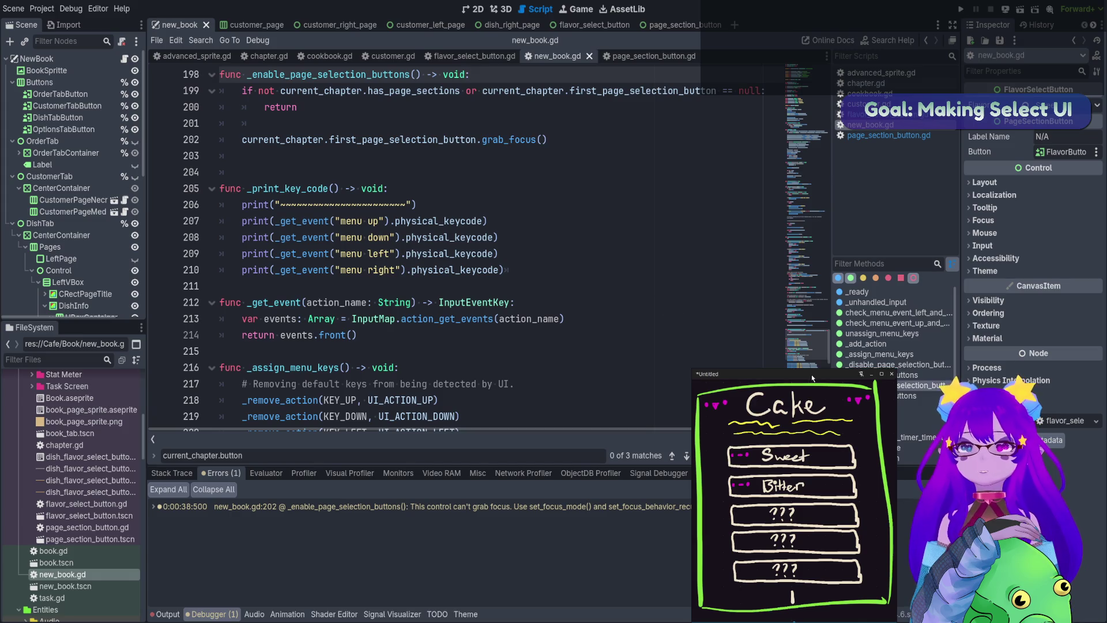
pyautogui.scroll(4, 510, 223)
pyautogui.doubleClick(511, 221)
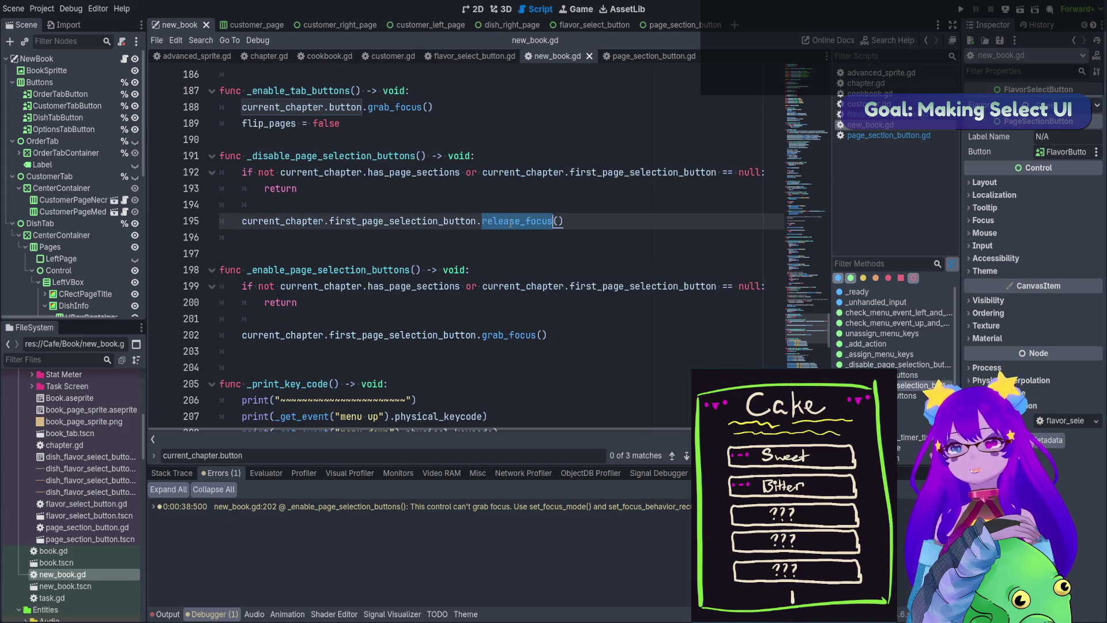
pyautogui.press('BackSpace')
pyautogui.hotkey('ctrl', 'space')
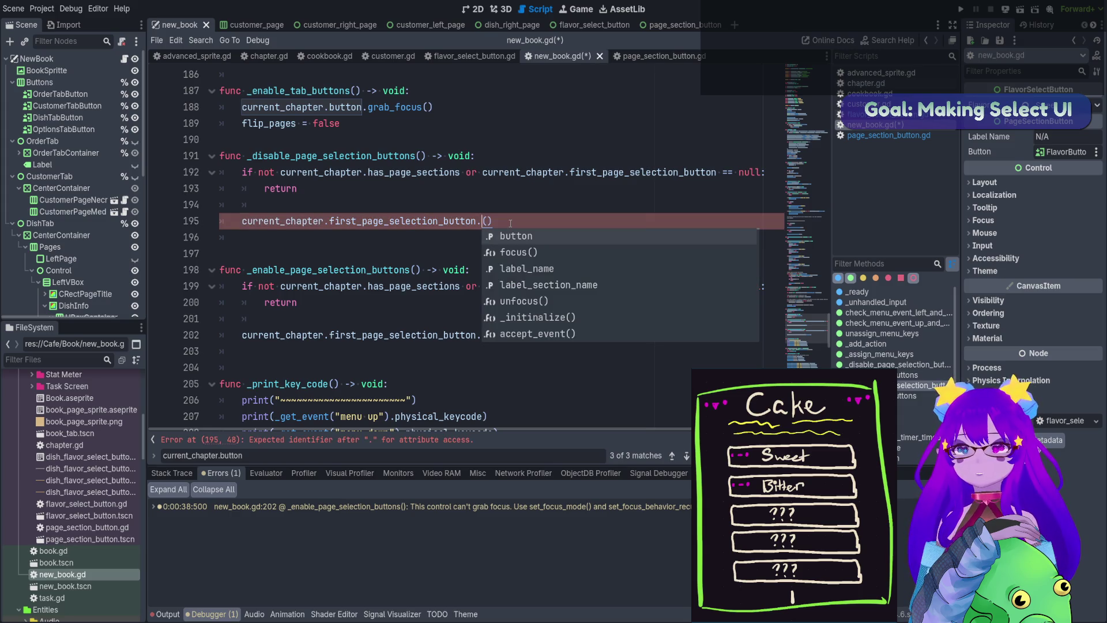
pyautogui.press('Escape')
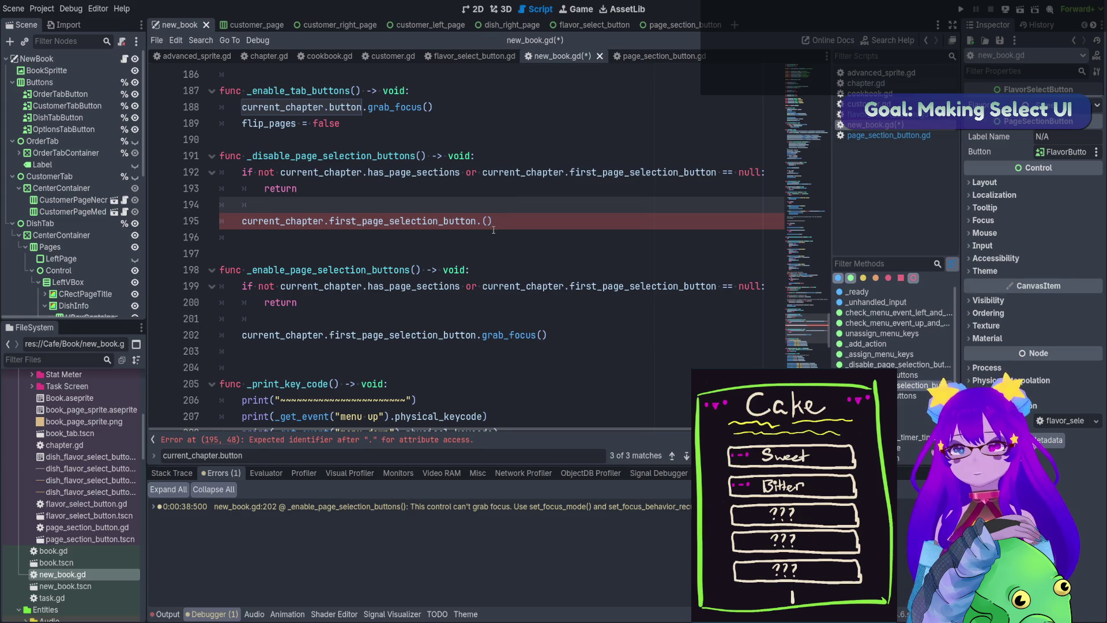
pyautogui.press('BackSpace')
pyautogui.write('.unf')
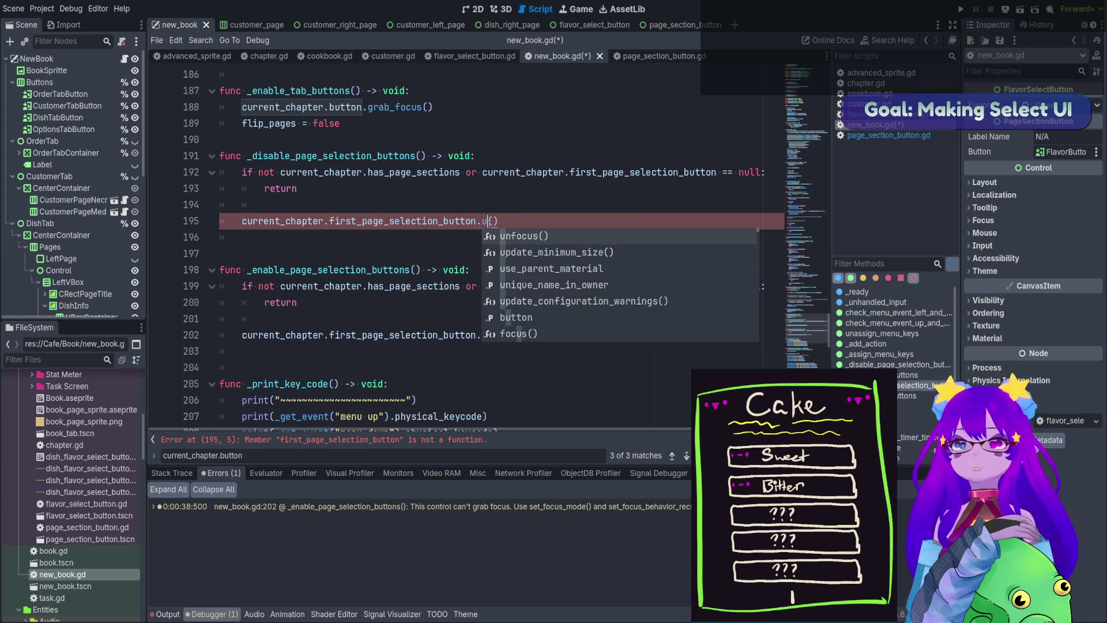
pyautogui.press('Return')
# Replace grab_focus with focus on line 202 and save new_book.gd.
pyautogui.doubleClick(494, 337)
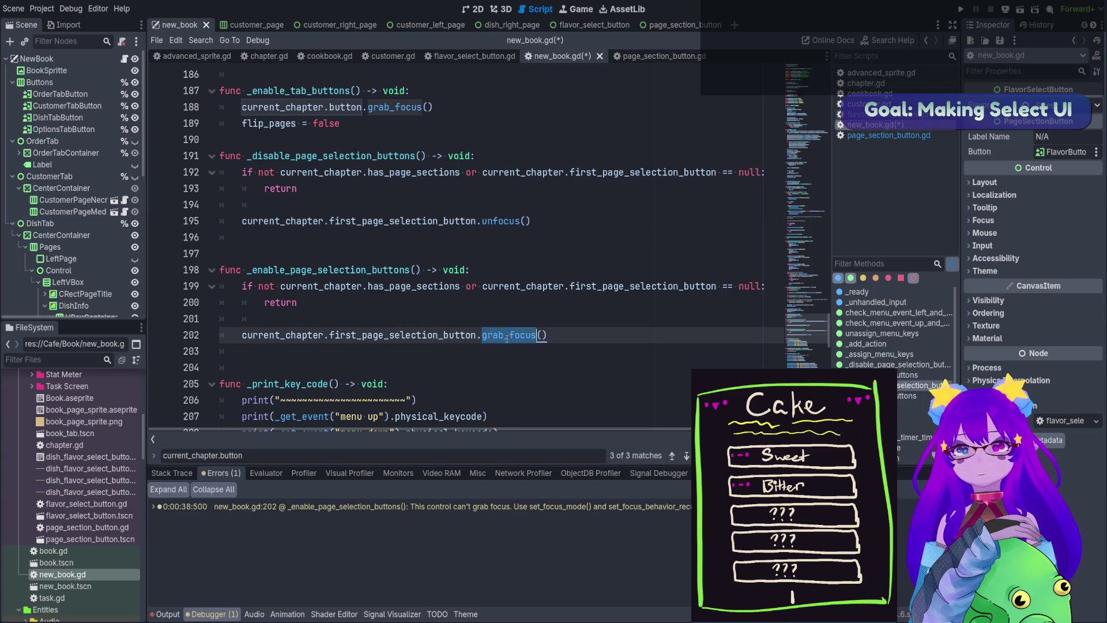
pyautogui.write('fo')
pyautogui.press('Return')
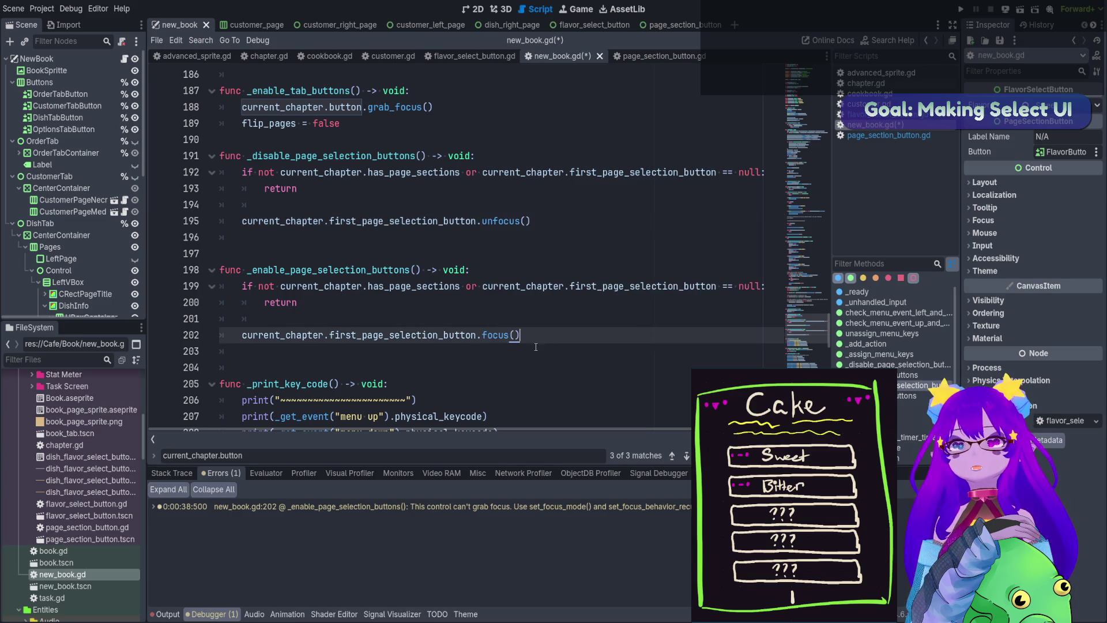
pyautogui.press('Down')
pyautogui.hotkey('ctrl', 's')
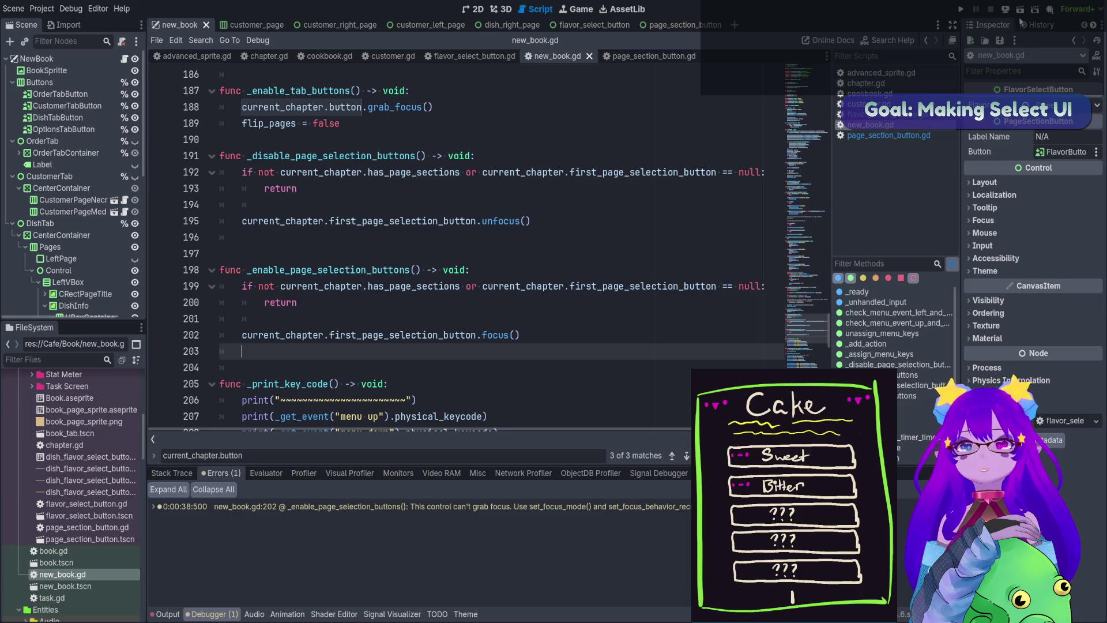
# Run the project and flip through the Customer, Dish and Options pages, ending on Dish.
pyautogui.click(1021, 10)
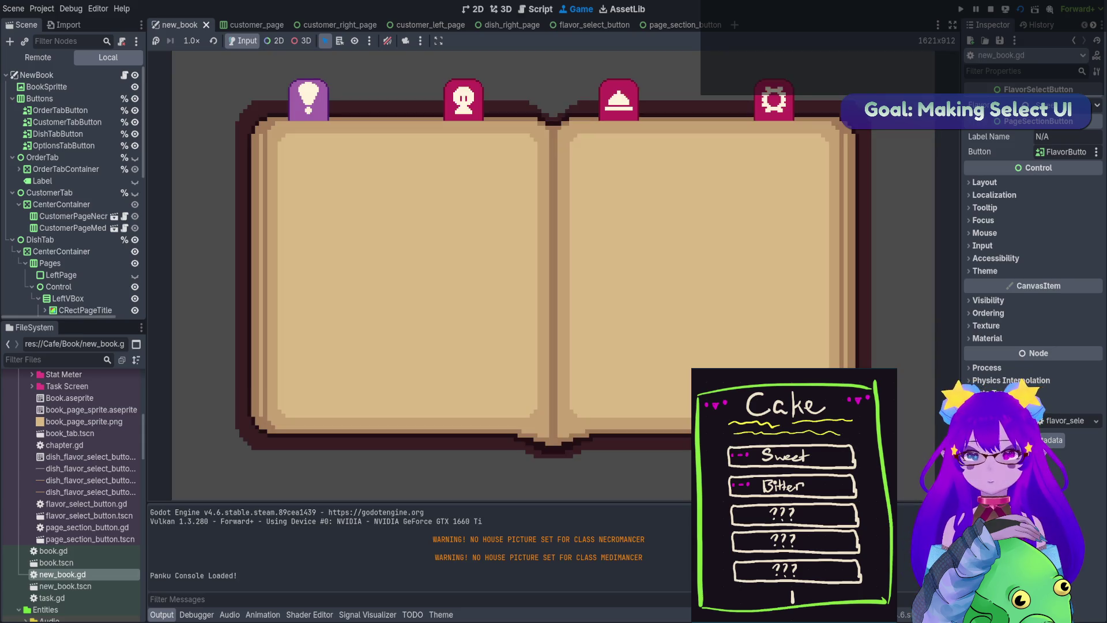
pyautogui.click(464, 99)
pyautogui.click(619, 99)
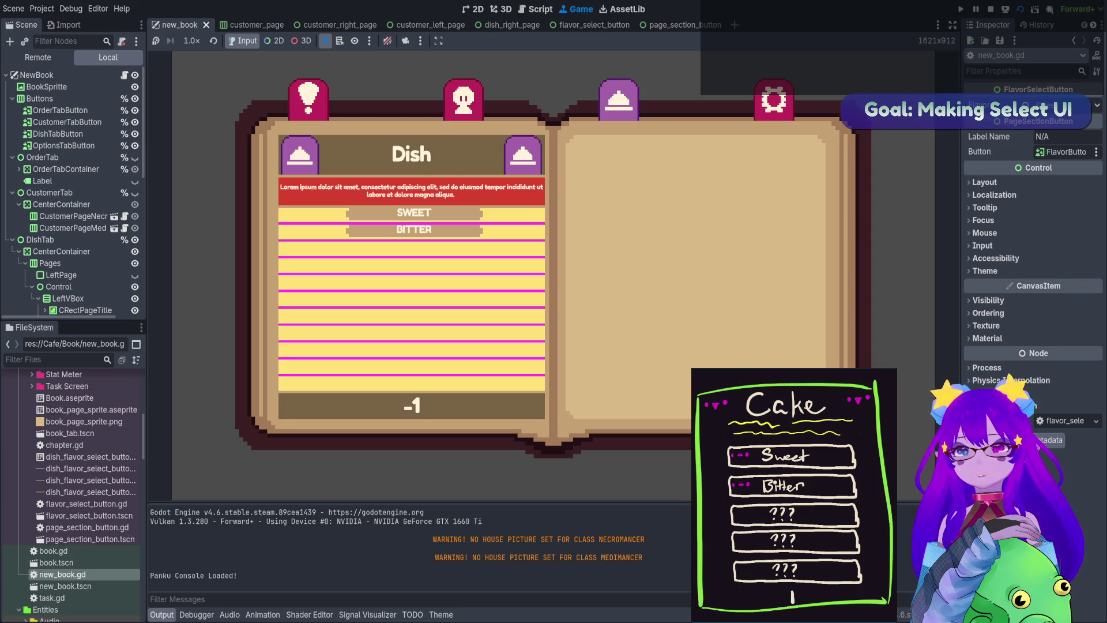
pyautogui.click(774, 99)
pyautogui.click(619, 99)
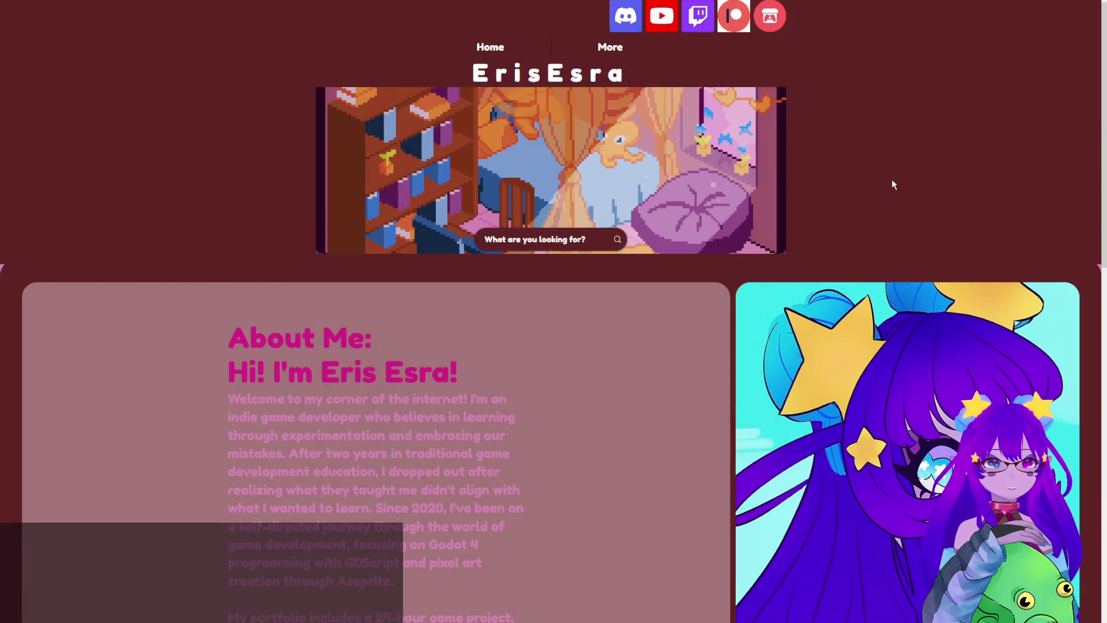
# Enlarge the Community Art image, browse the Draw Together images, then close the viewer.
pyautogui.scroll(-7, 891, 181)
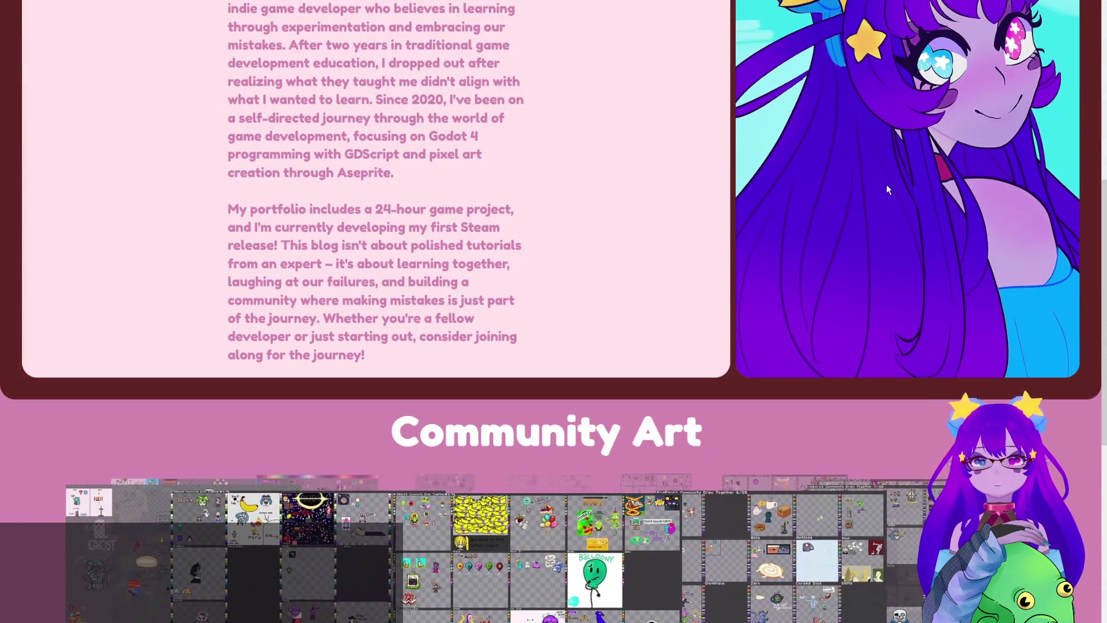
pyautogui.scroll(-5, 886, 185)
pyautogui.click(642, 304)
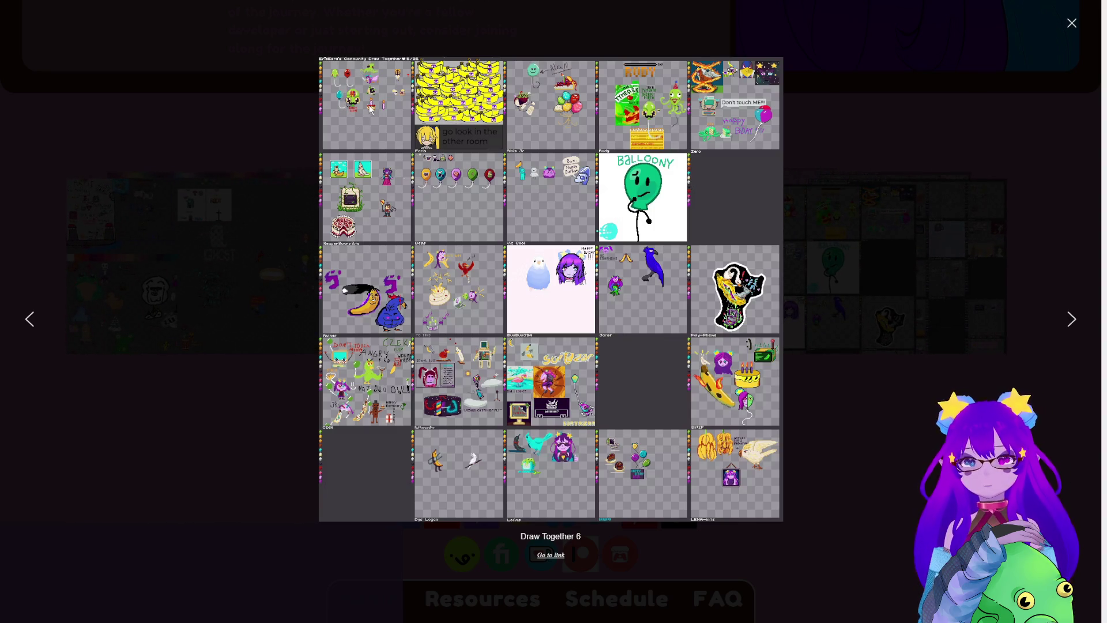
pyautogui.click(1070, 319)
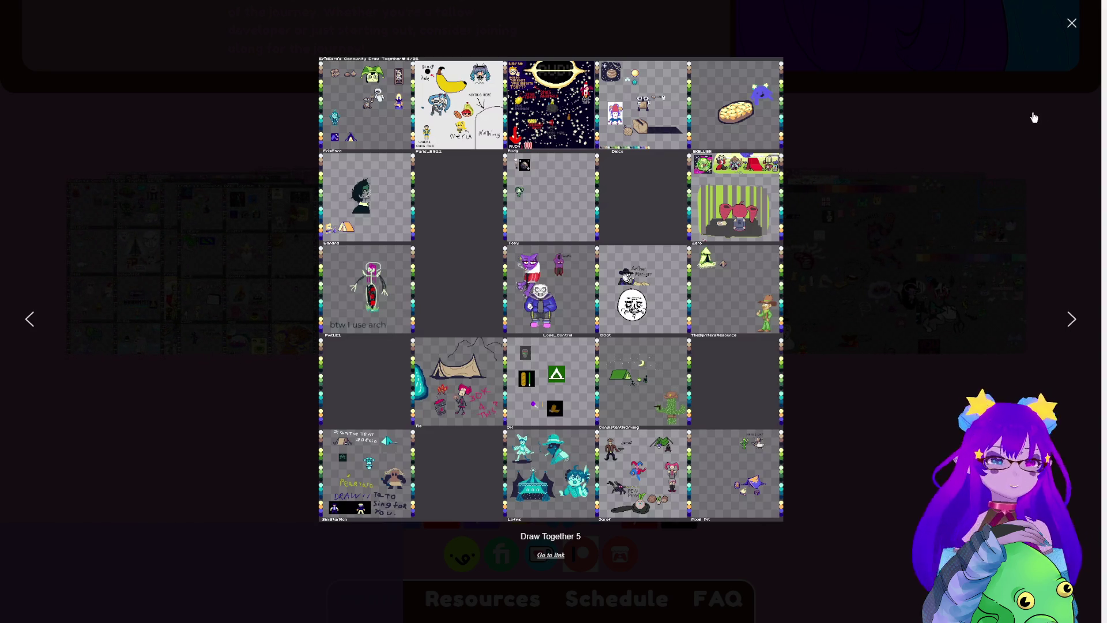
pyautogui.click(1072, 24)
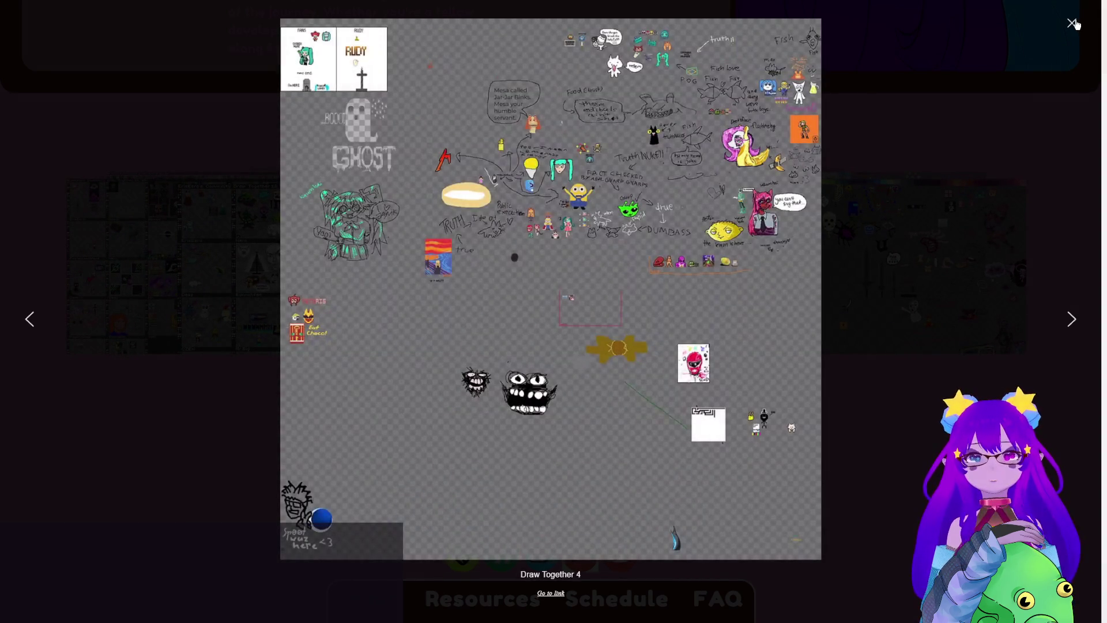
pyautogui.click(1076, 24)
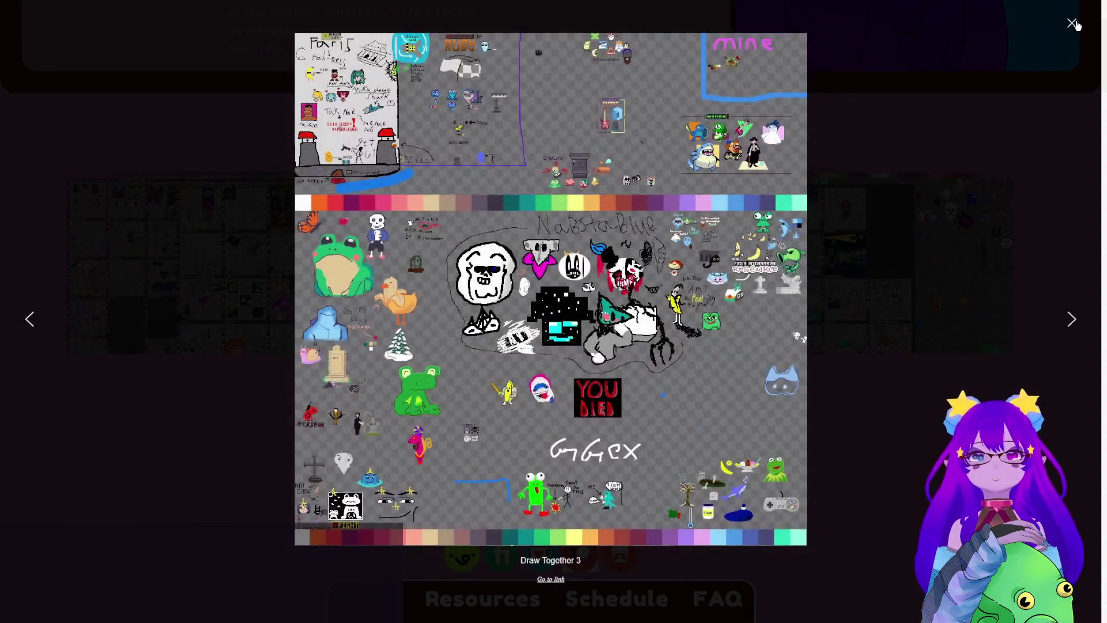
pyautogui.click(1076, 24)
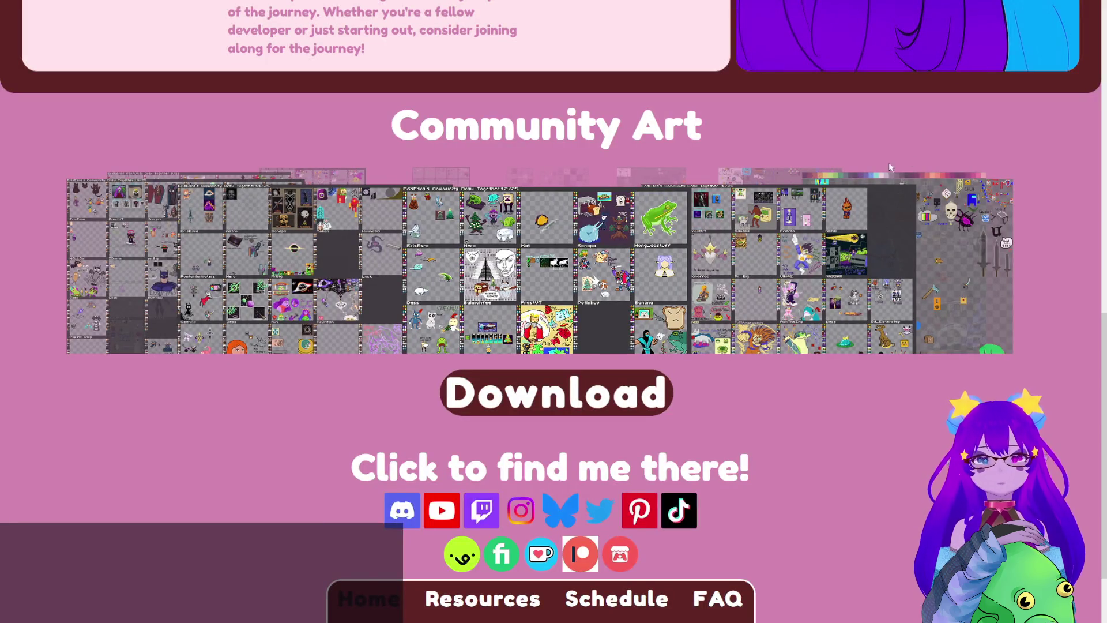